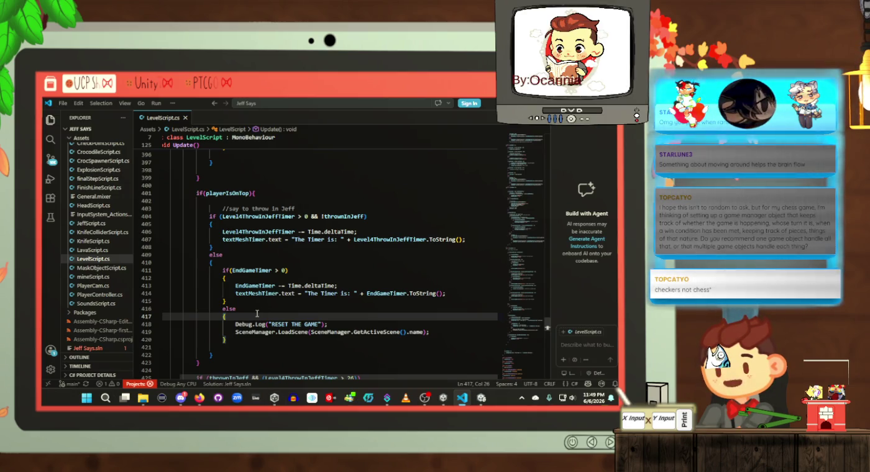
Step: Step through the LevelScript end-game timer code from the throw-in comment to the scene reload
key(Up)
key(Up)
key(Up)
key(Up)
key(Up)
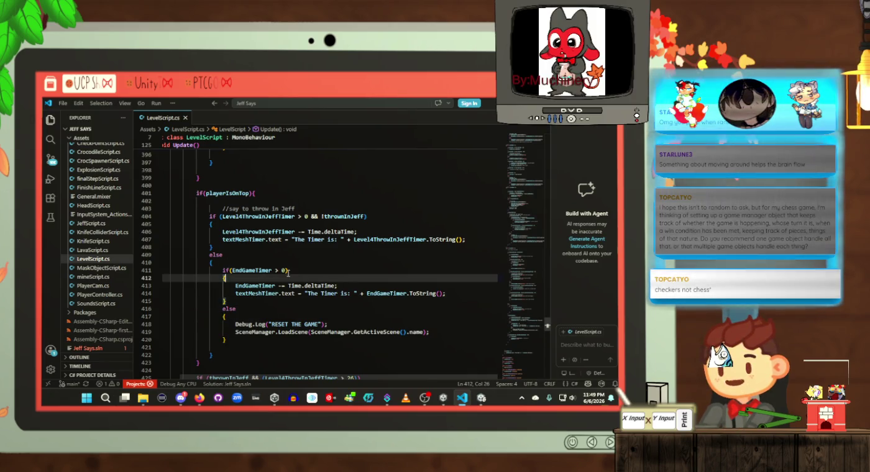
key(Up)
key(Up)
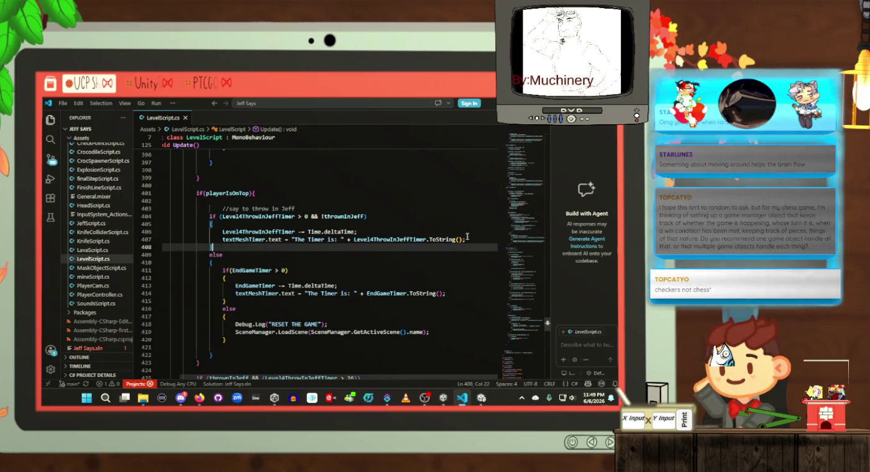
key(Up)
click(410, 211)
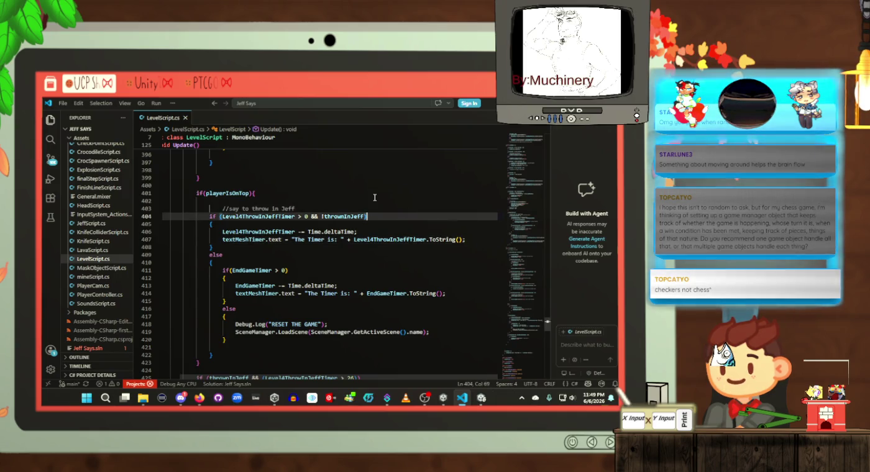
click(339, 191)
click(355, 268)
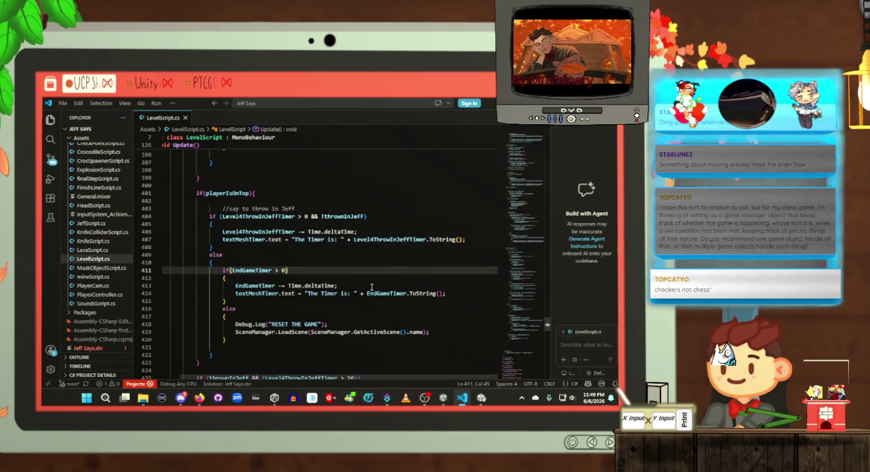
click(457, 294)
click(454, 308)
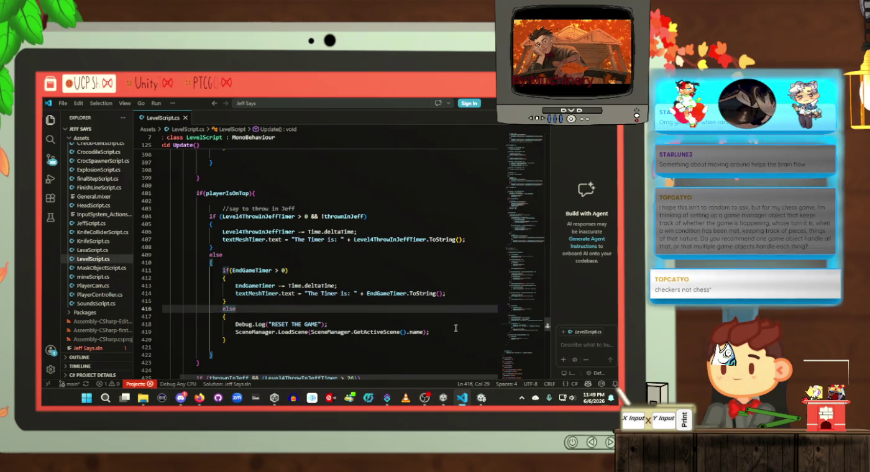
click(452, 331)
click(445, 341)
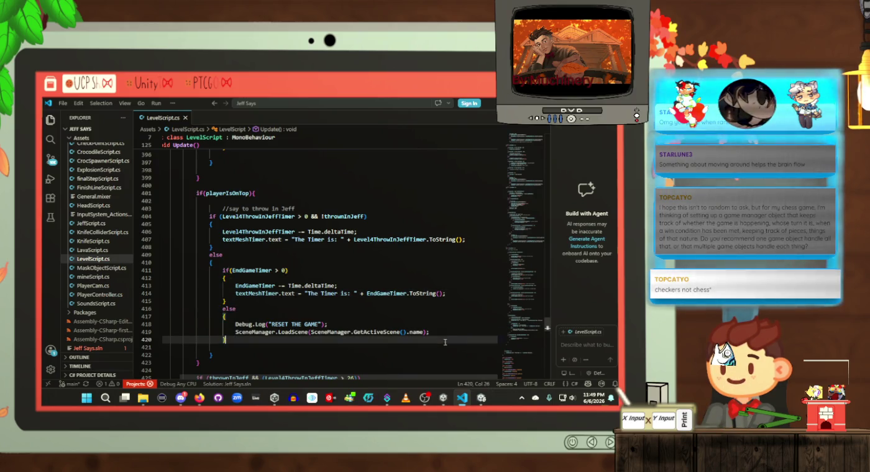
Step: Recheck the RESET THE GAME branch and the EndGameTimer > 0 check in LevelScript
click(405, 316)
click(411, 308)
click(467, 294)
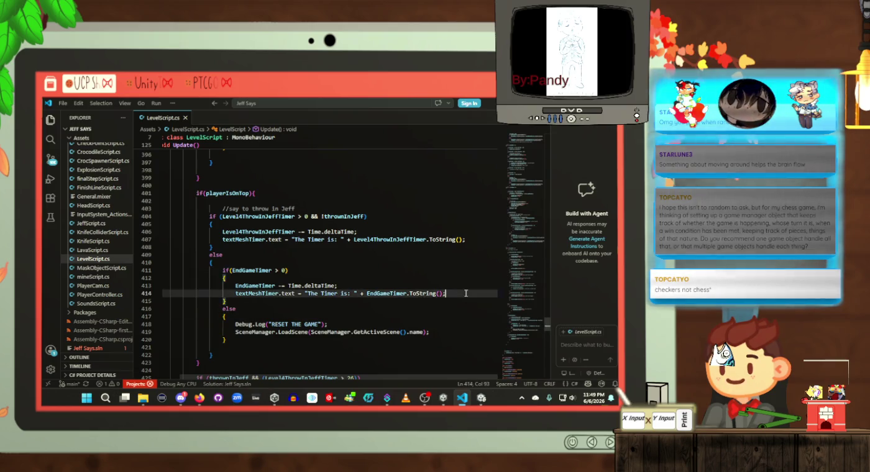
click(409, 272)
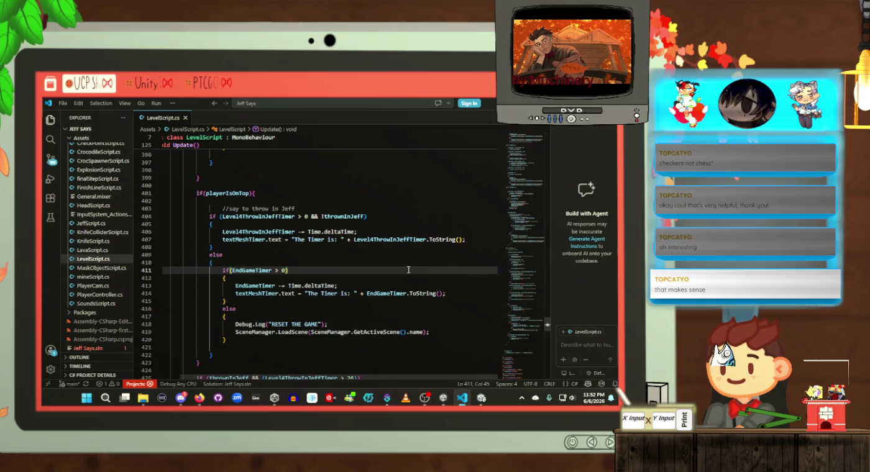
click(410, 260)
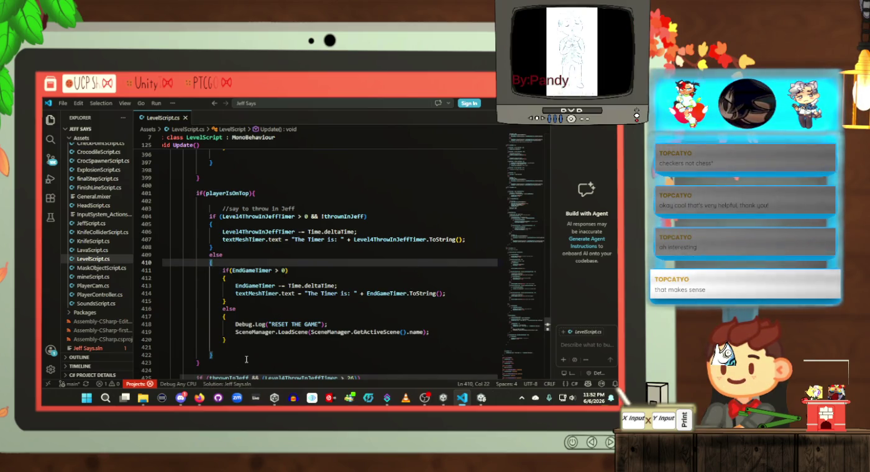
click(246, 358)
click(255, 339)
Step: Glance at Unity, then return to LevelScript's reset branch and its scene reload call
key(alt+Tab)
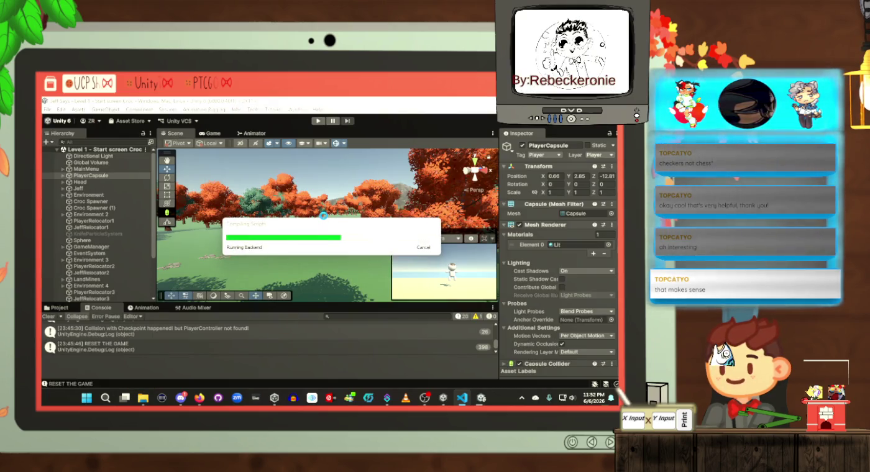
mouse_move(462, 398)
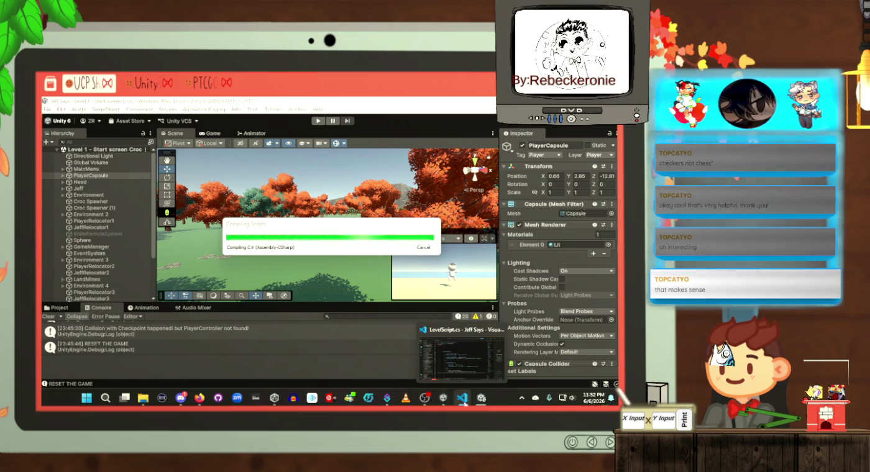
click(475, 366)
click(365, 345)
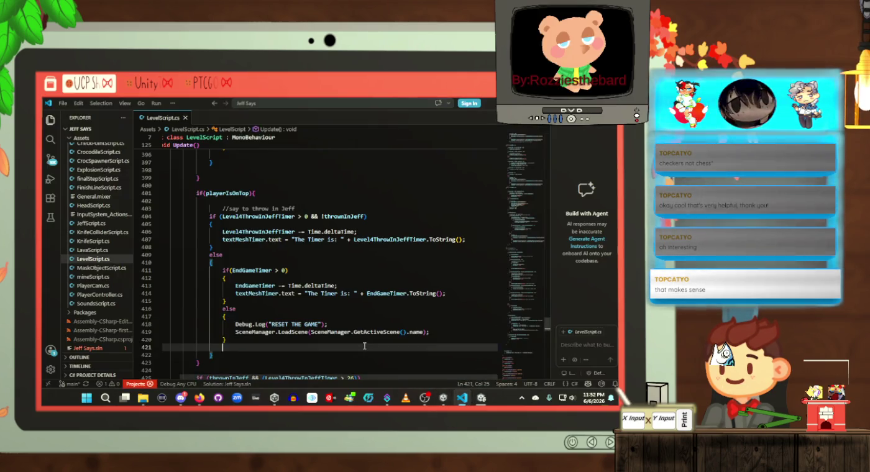
click(369, 334)
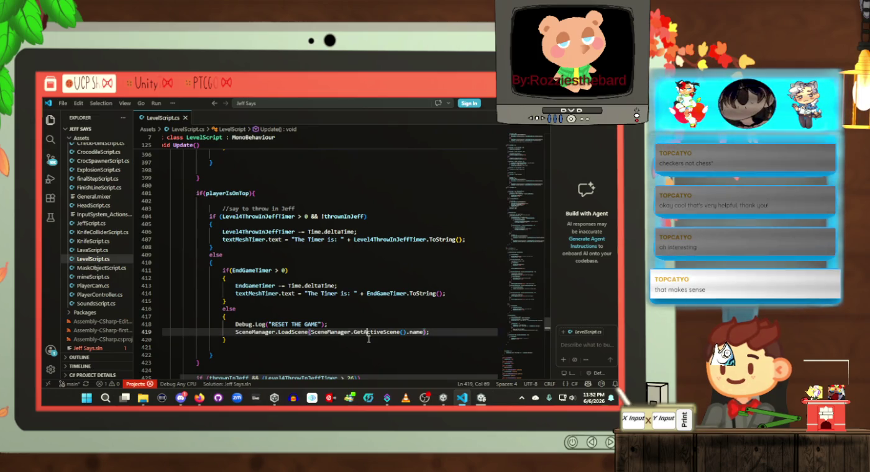
click(369, 338)
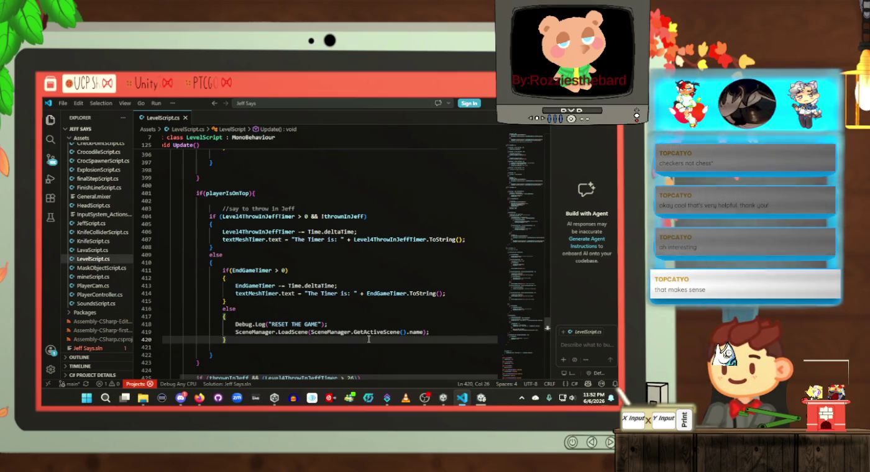
scroll(353, 339, down, 1)
Step: Bring the Jeff Says Level 1 Unity editor to the front
key(alt+Tab)
mouse_move(452, 398)
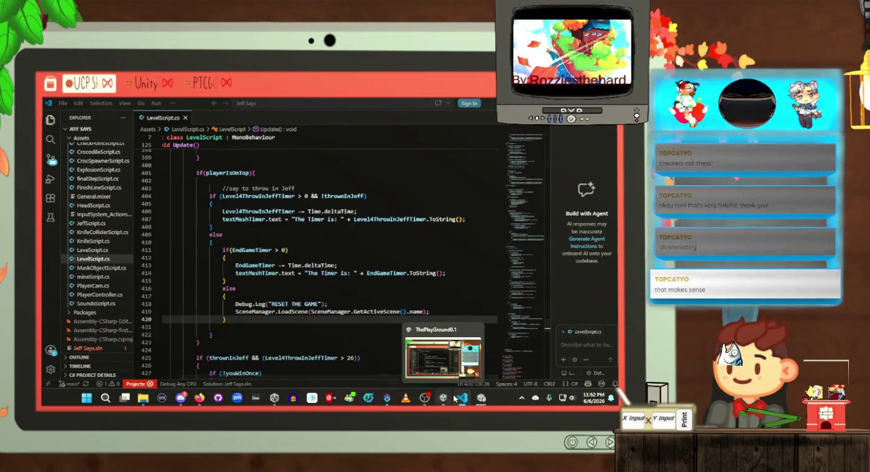
mouse_move(486, 401)
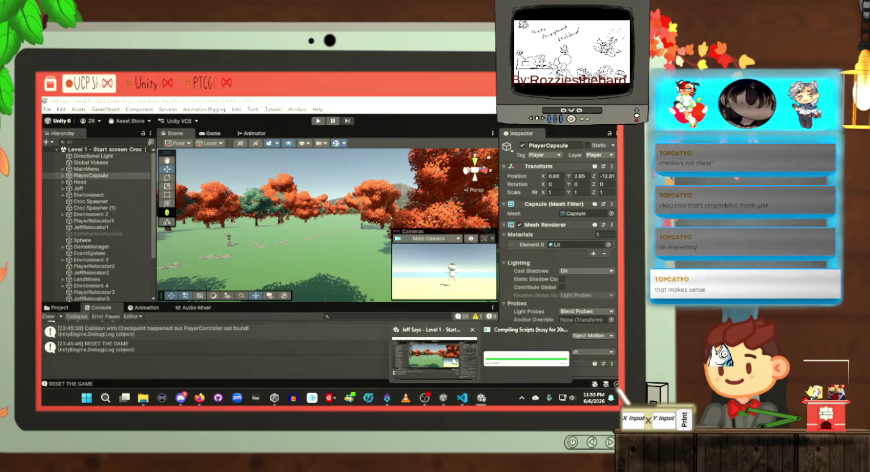
click(454, 360)
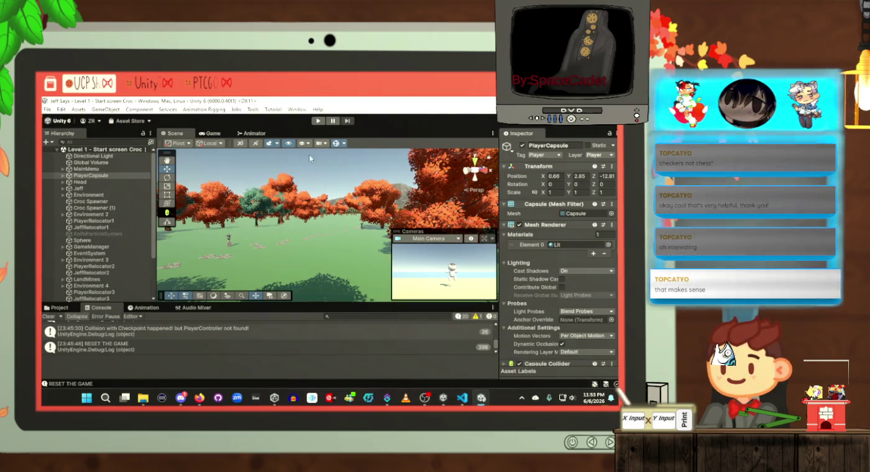
Step: Enter Play mode and start the game from its menu so the timer shows 50
click(319, 123)
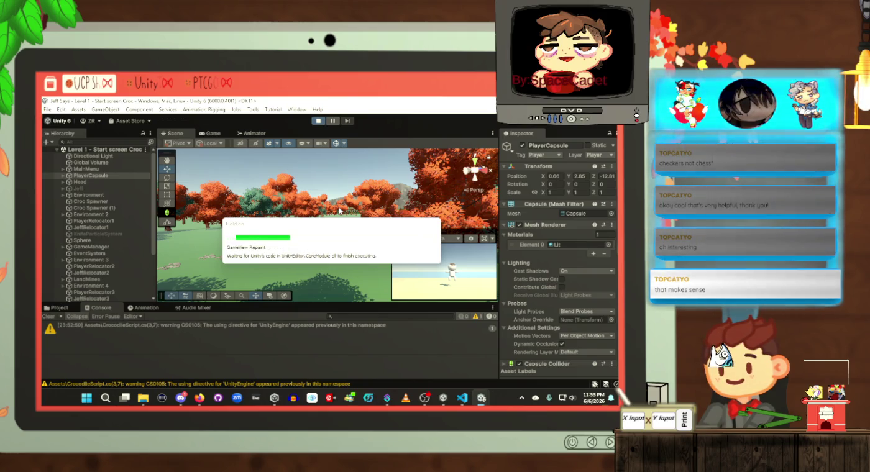
click(328, 228)
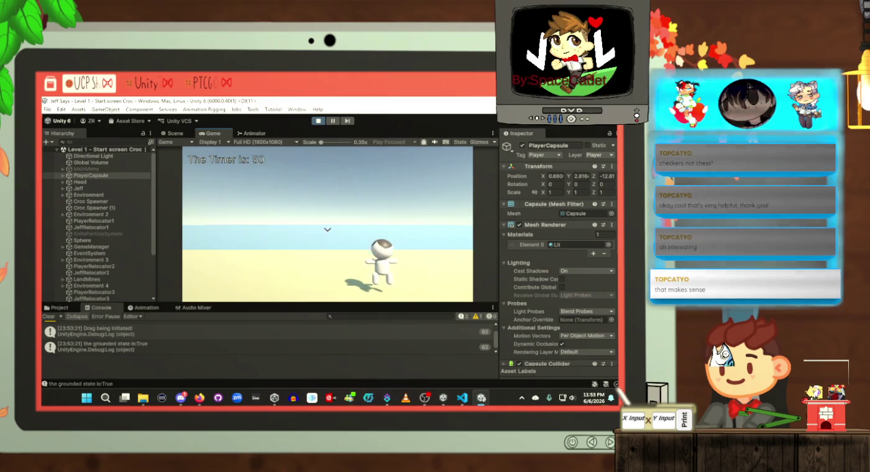
Step: Walk the player toward Jeff and the sea, jumping four times as the timer counts down
key(w)
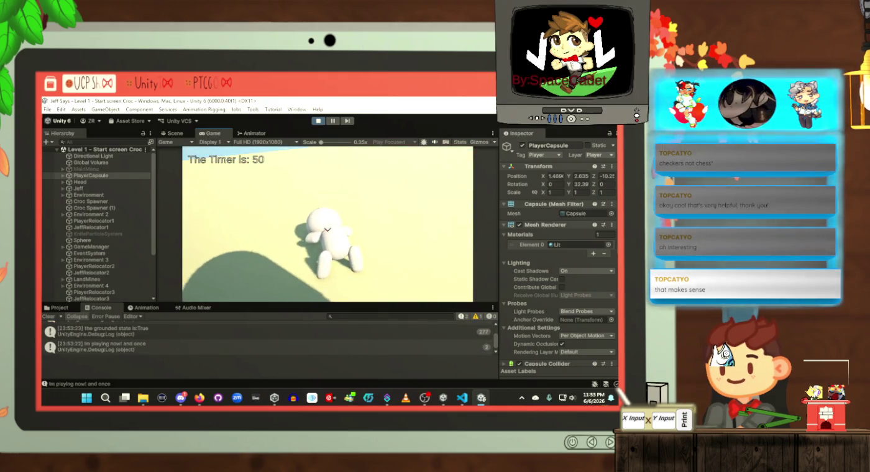
key(s)
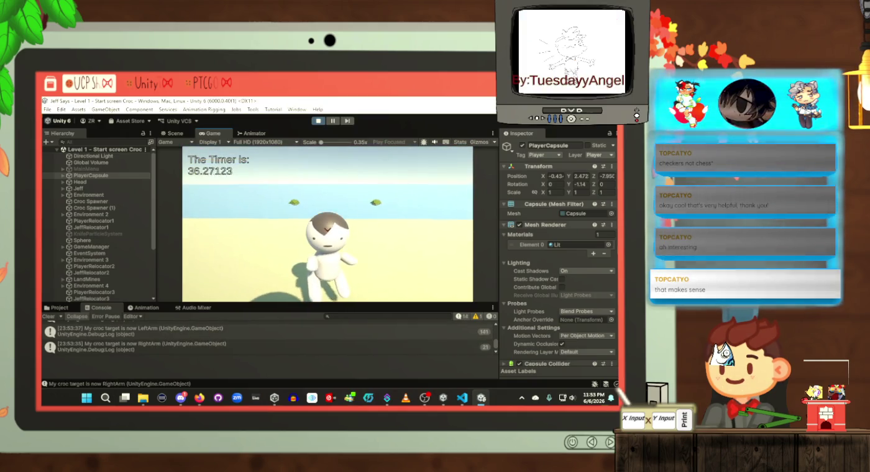
key(space)
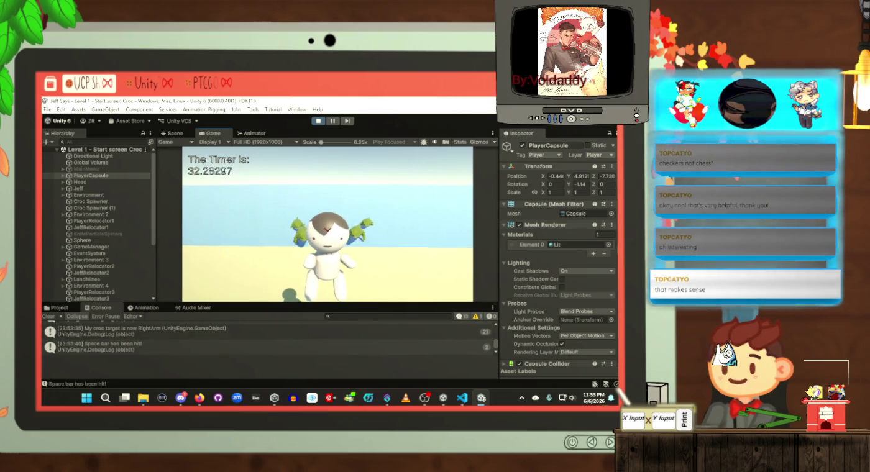
key(space)
key(space)
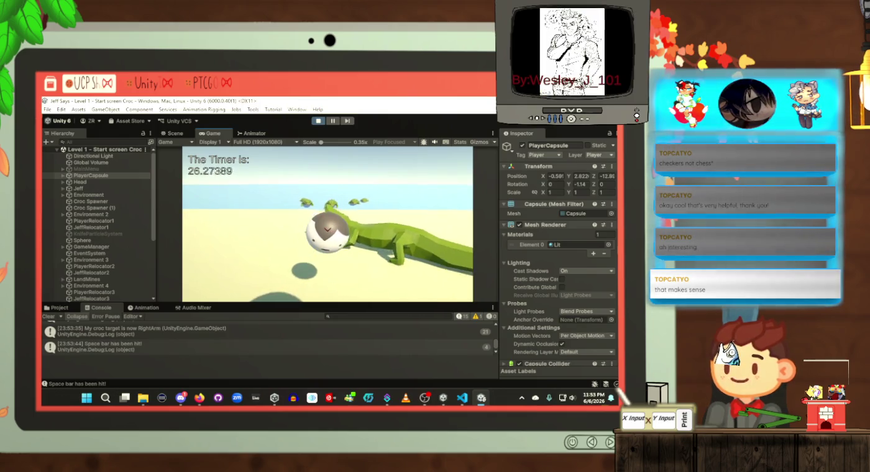
key(space)
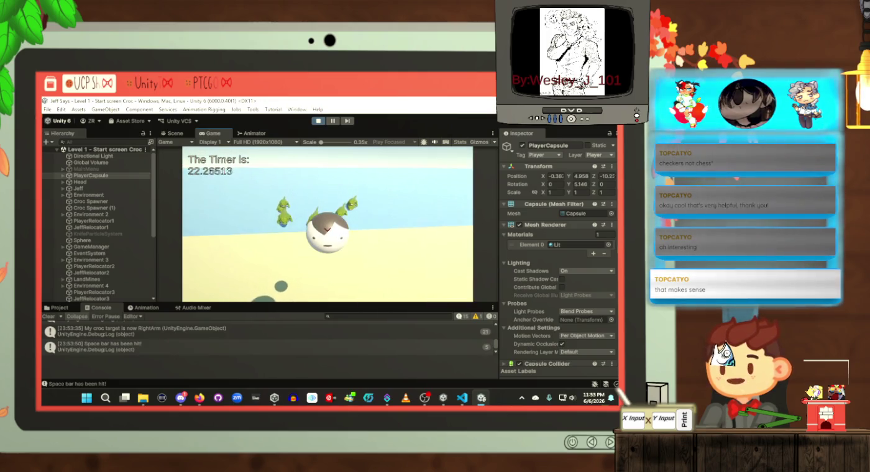
key(space)
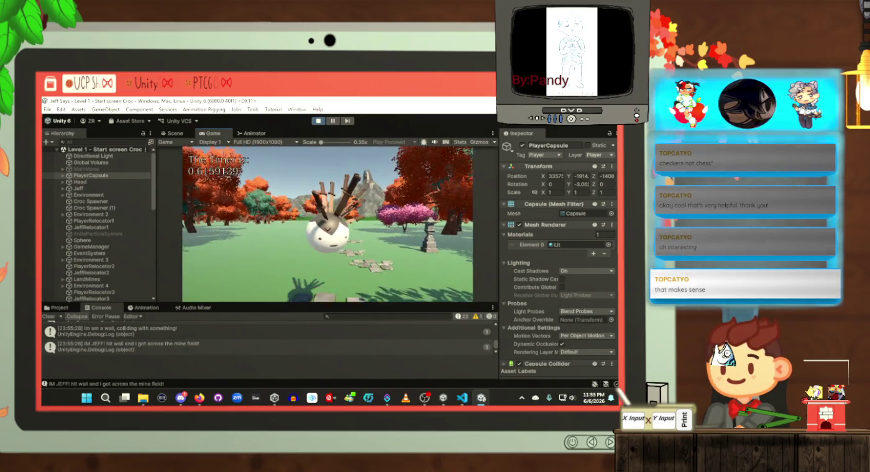
key(alt+Tab)
key(alt+Tab)
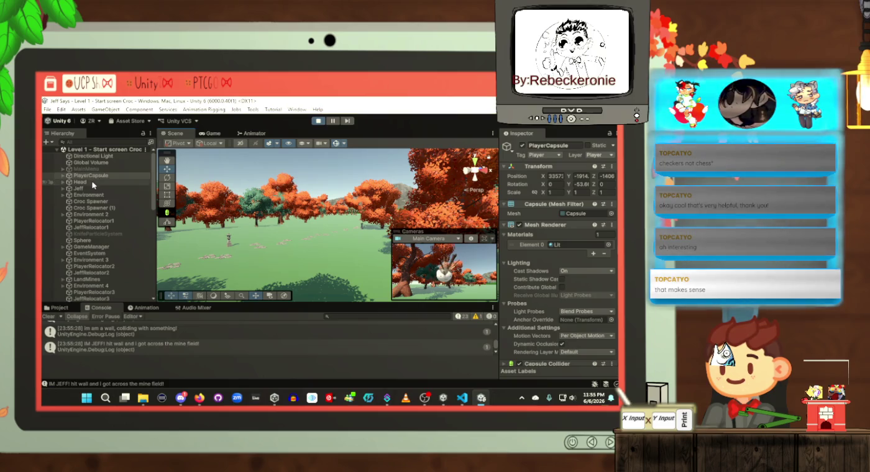
Step: Select PlayerCapsule, frame it with F, and orbit out to view the autumn trees
click(90, 176)
key(f)
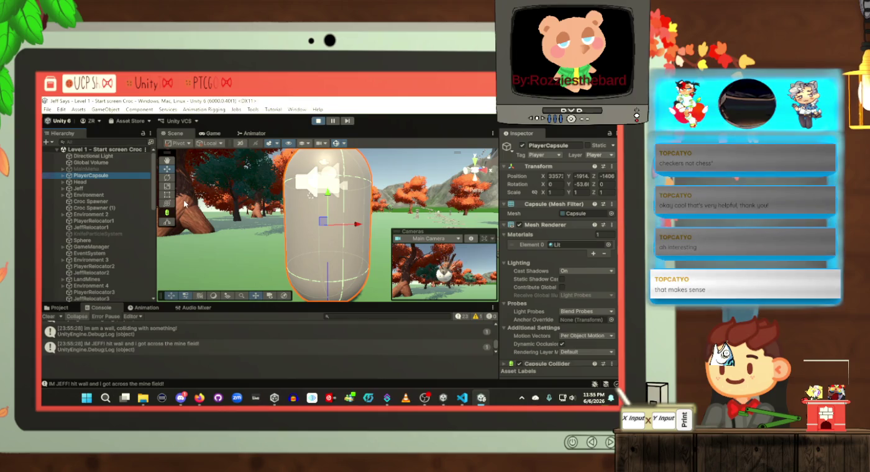
scroll(290, 212, down, 5)
drag(380, 238, 369, 290)
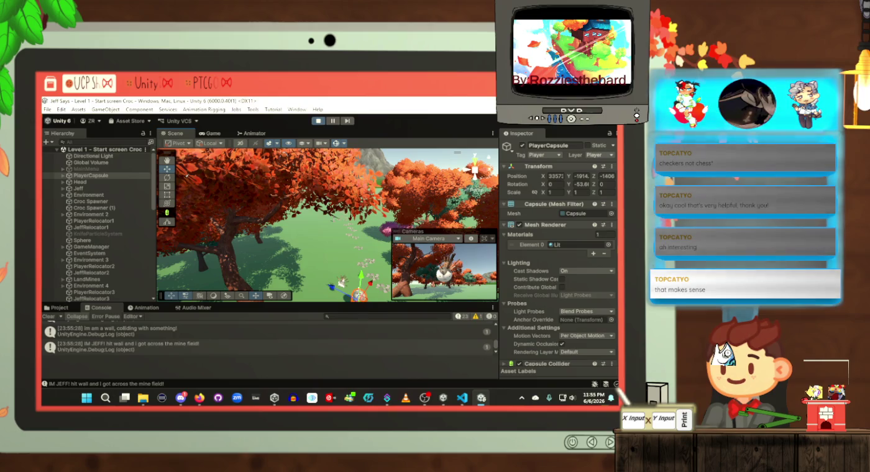
scroll(357, 279, down, 3)
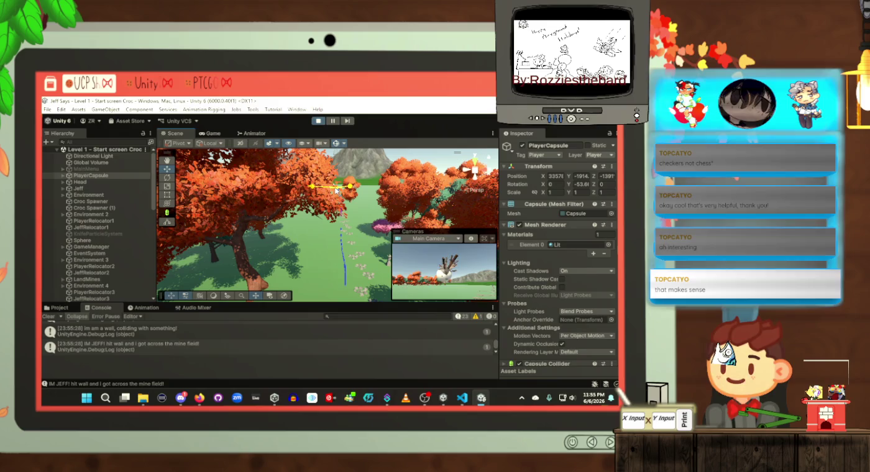
click(228, 133)
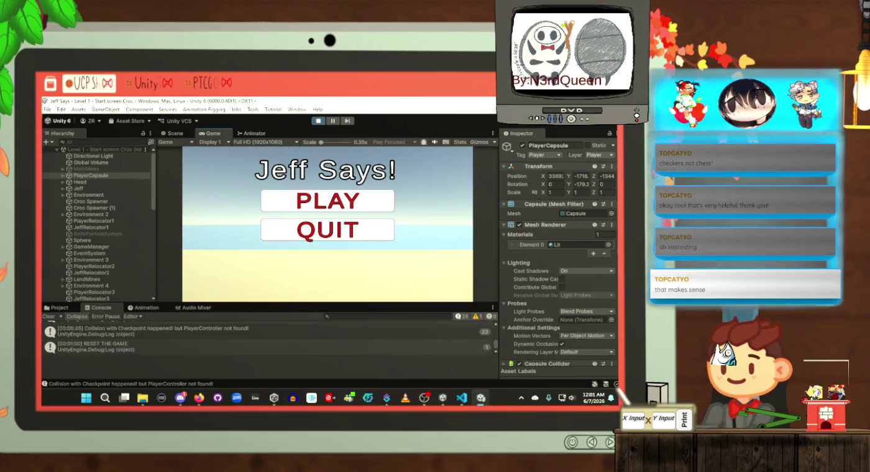
Step: Stop the play test after the scene resets, then head back to the LevelScript code
key(alt+Tab)
key(alt+Tab)
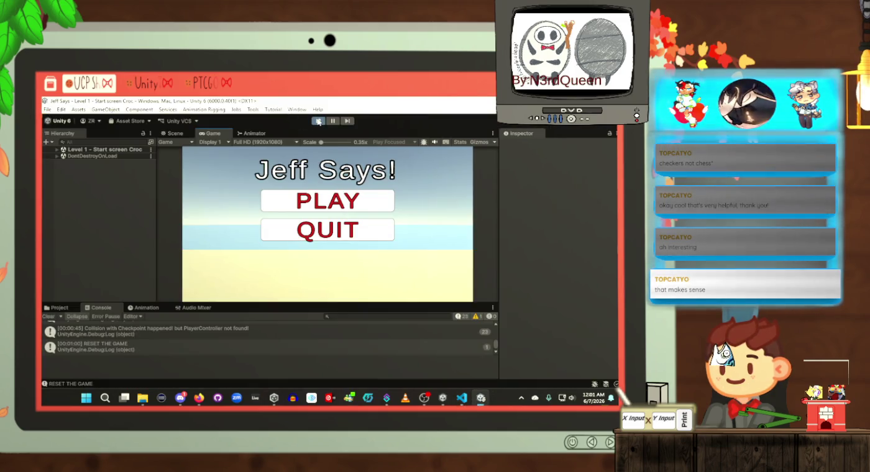
click(318, 122)
key(alt+Tab)
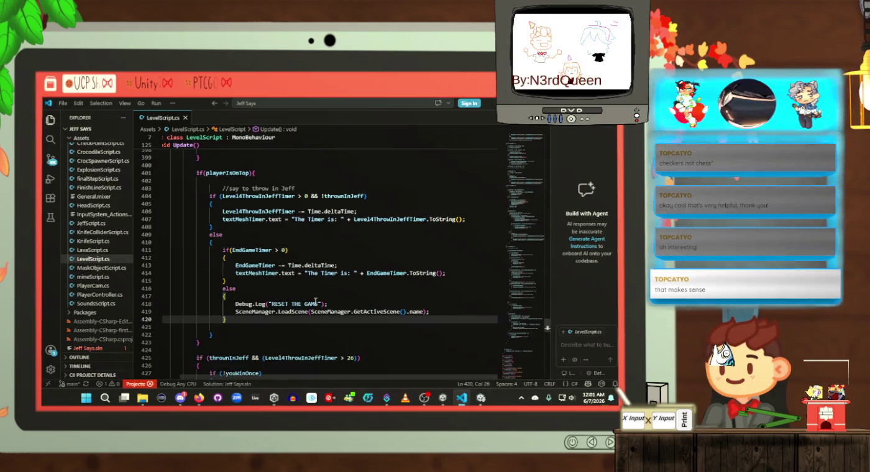
Step: Scroll LevelScript.cs to find the public float EndGameTimer declaration on line 20
click(315, 288)
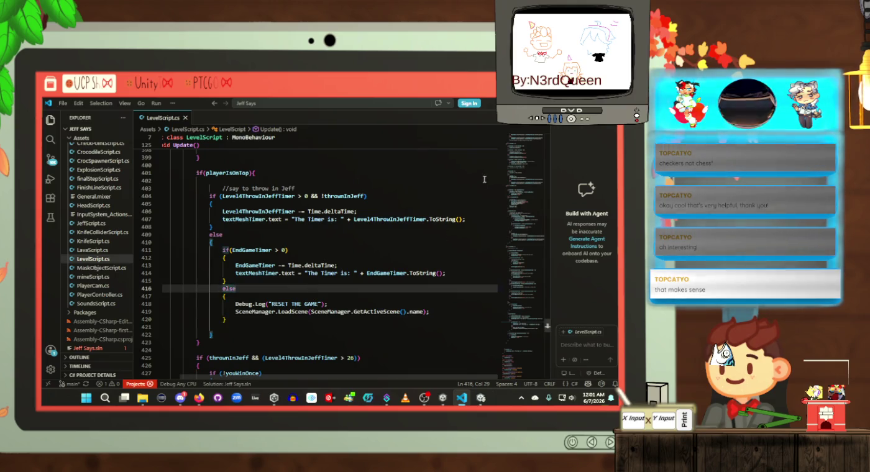
click(516, 160)
click(519, 149)
scroll(518, 148, down, 2)
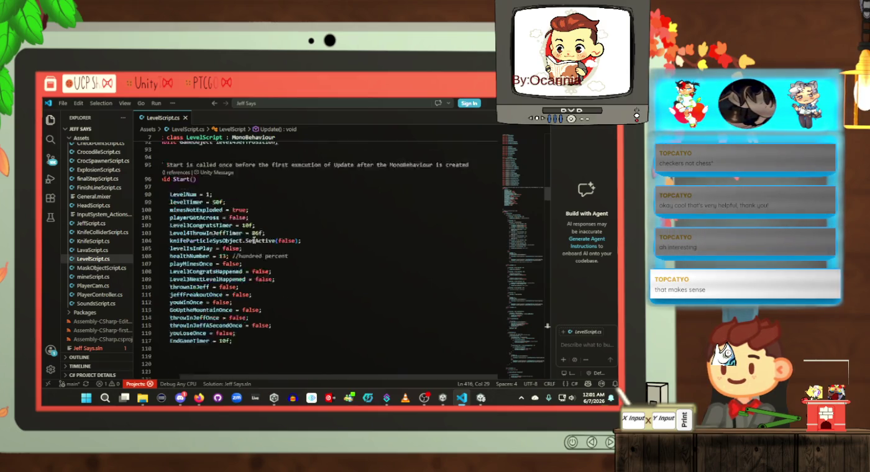
scroll(253, 236, up, 10)
scroll(254, 243, up, 8)
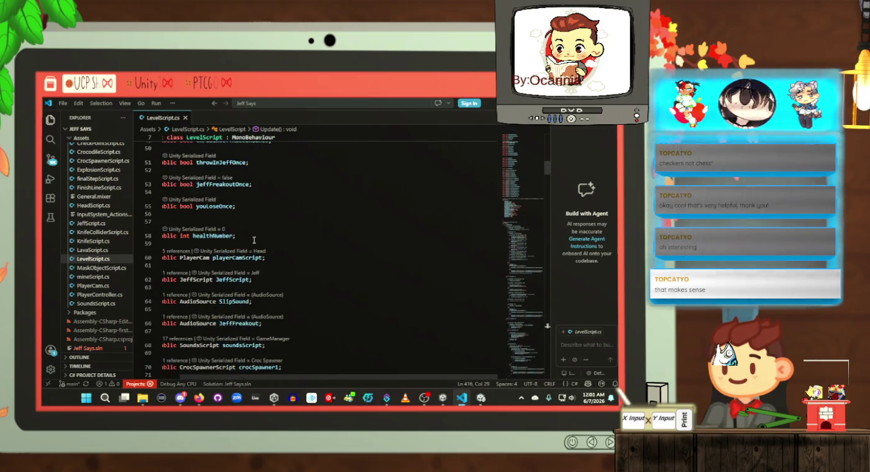
scroll(254, 239, down, 10)
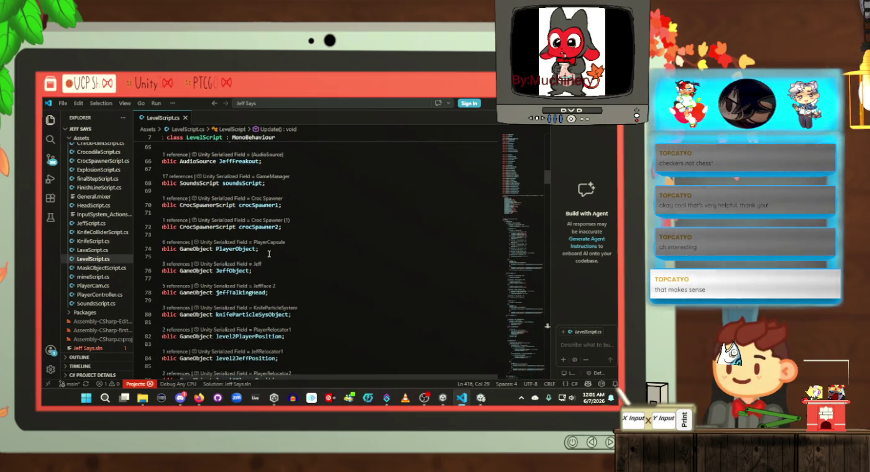
scroll(269, 254, down, 2)
scroll(272, 253, down, 2)
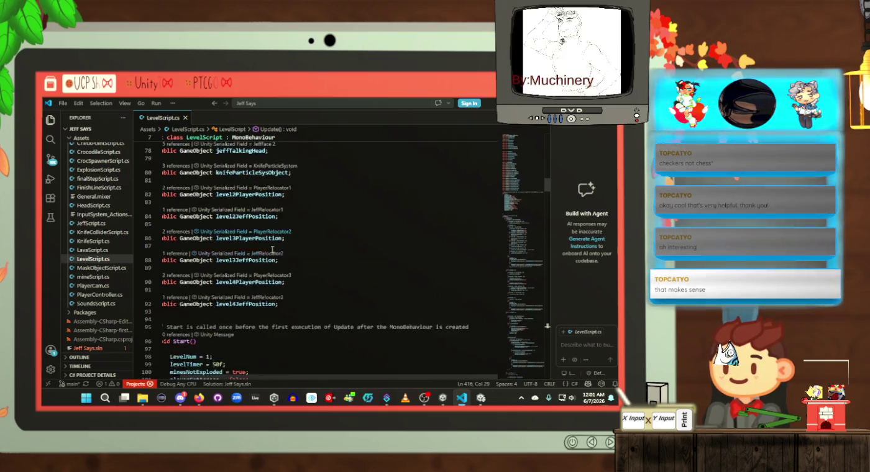
scroll(268, 256, up, 2)
scroll(269, 258, up, 9)
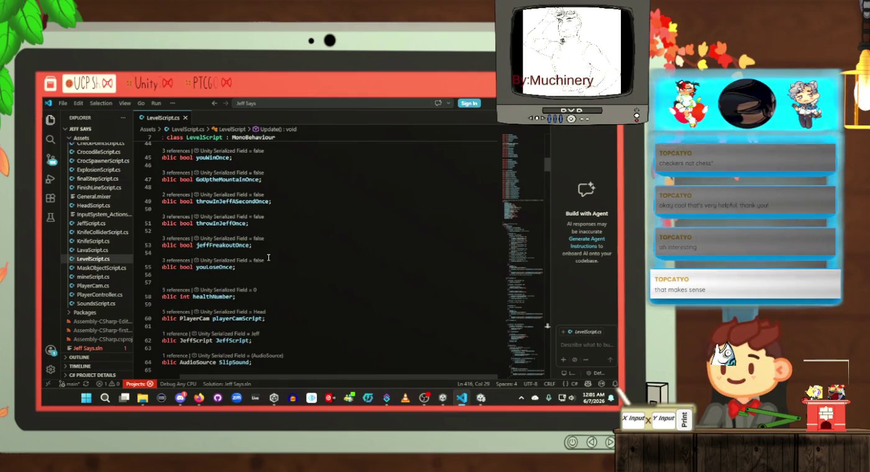
scroll(254, 266, up, 3)
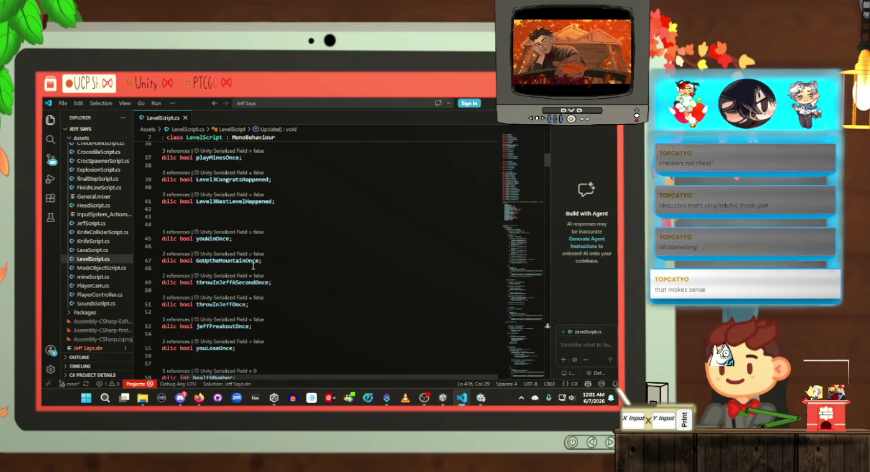
scroll(253, 266, up, 3)
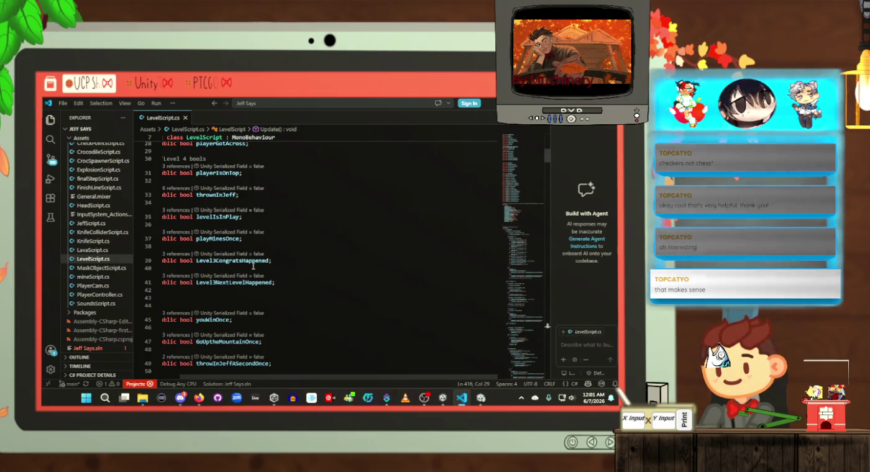
scroll(253, 266, up, 4)
scroll(253, 266, up, 3)
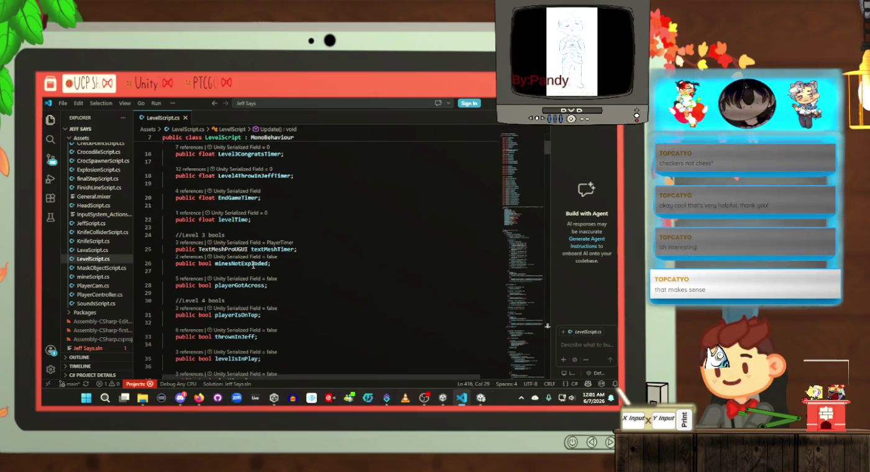
click(248, 259)
scroll(435, 249, down, 20)
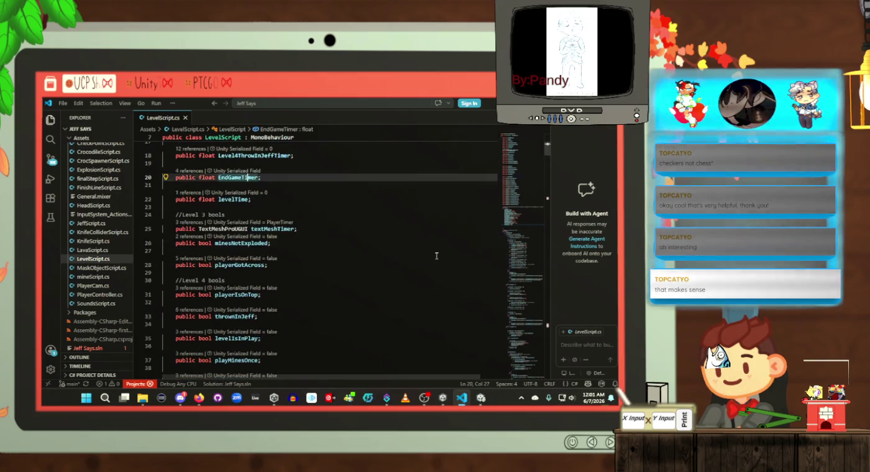
Step: Change EndGameTimer's starting value in Start() from 10f to 20f
scroll(279, 285, down, 2)
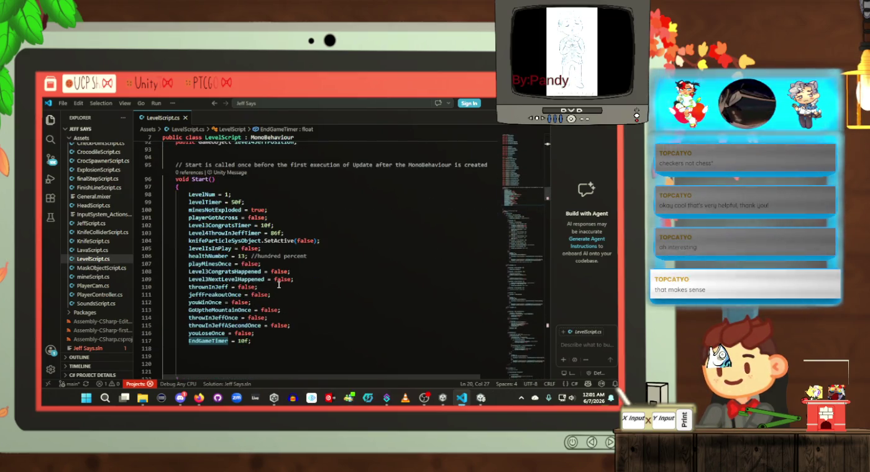
click(245, 345)
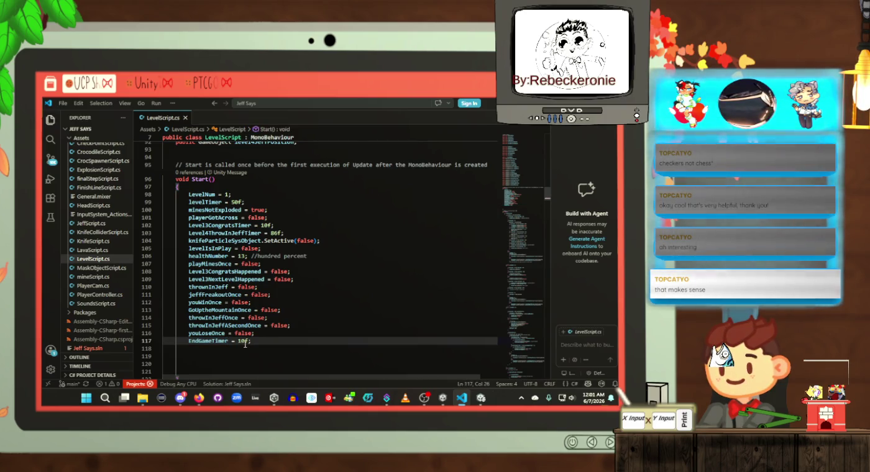
scroll(245, 343, down, 1)
key(BackSpace)
text(2)
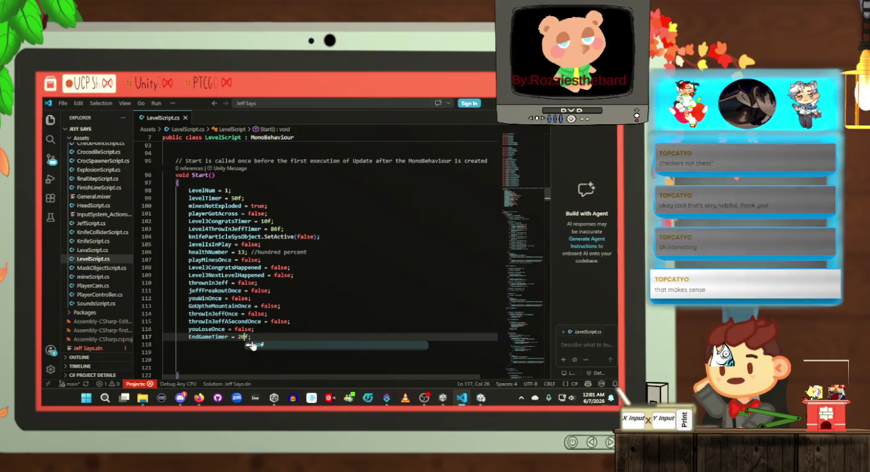
click(273, 327)
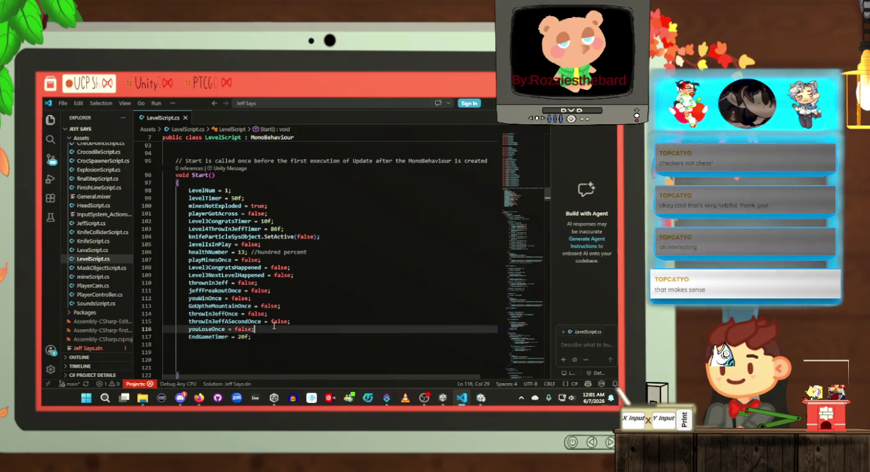
click(245, 336)
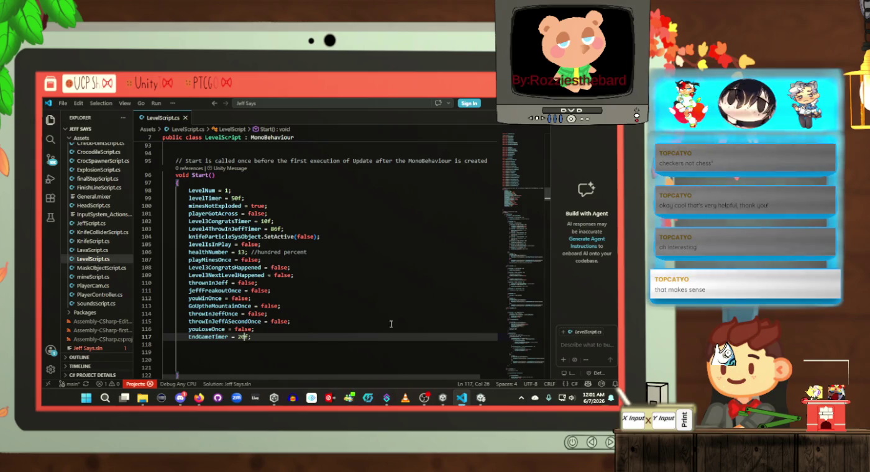
Step: Review the Update() win check and scene reload, highlighting every use of EndGameTimer
click(516, 301)
drag(530, 332, 524, 366)
click(326, 242)
scroll(326, 243, up, 2)
click(332, 261)
scroll(336, 256, up, 4)
click(337, 252)
click(354, 243)
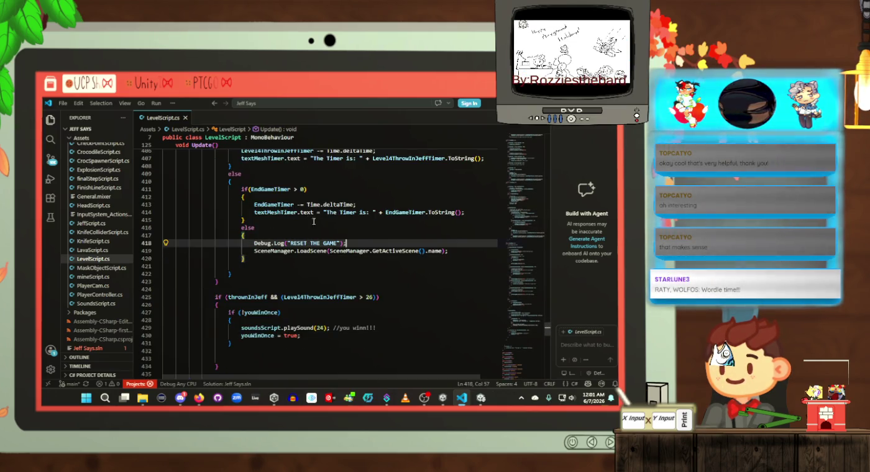
click(277, 188)
scroll(282, 192, up, 3)
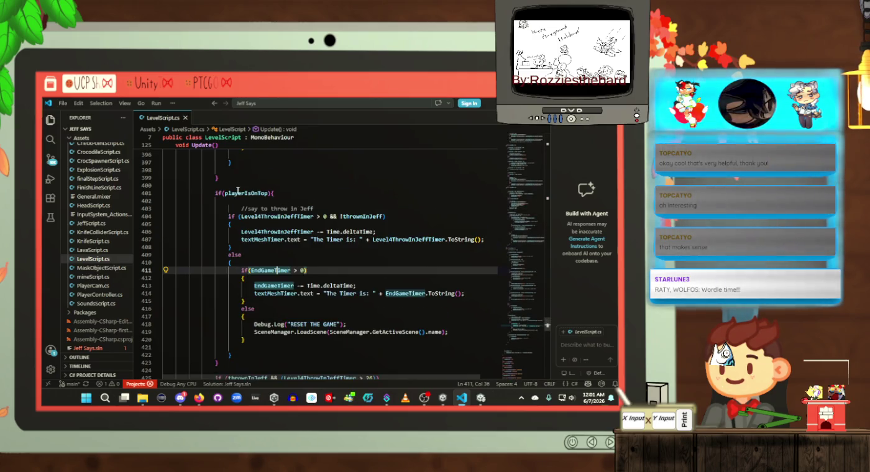
Step: Inspect the Level4ThrowInJeffTimer lose check and Jeff face change, then return to Unity
click(279, 216)
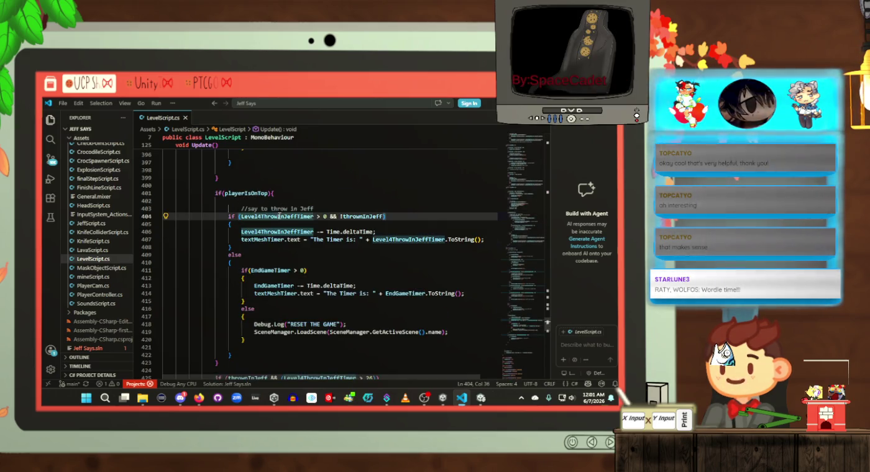
scroll(309, 241, up, 10)
scroll(308, 242, up, 12)
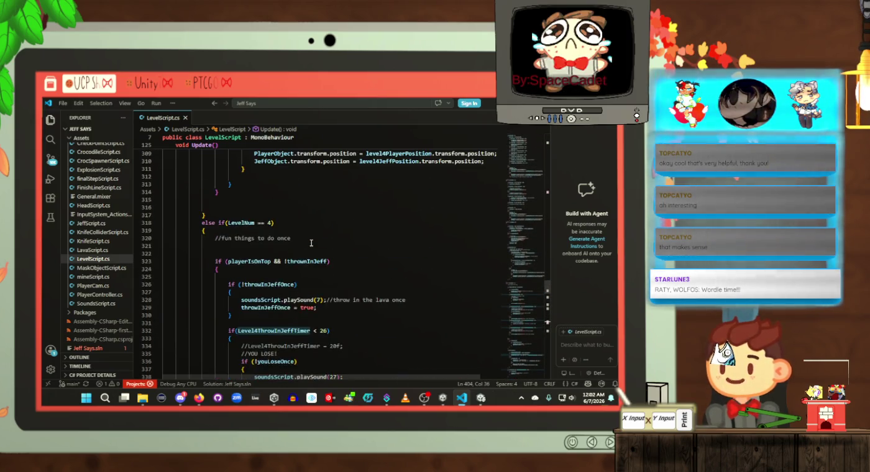
scroll(311, 242, down, 6)
scroll(311, 243, up, 5)
scroll(311, 242, down, 5)
scroll(311, 242, down, 18)
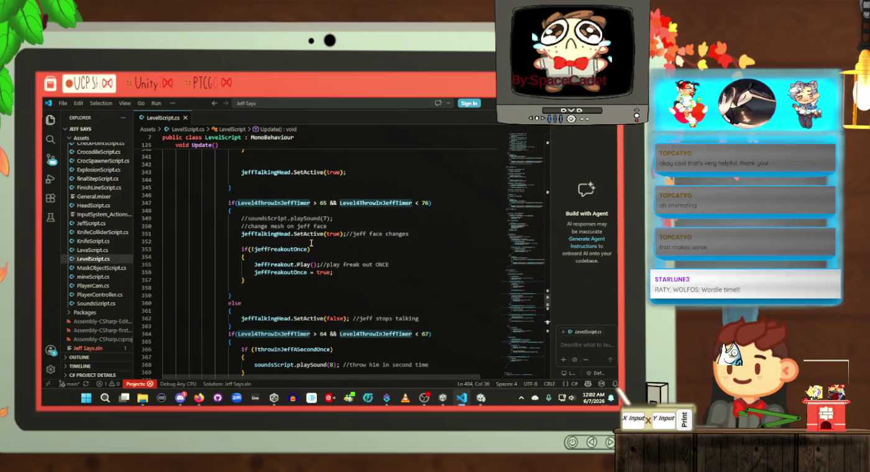
scroll(310, 247, down, 8)
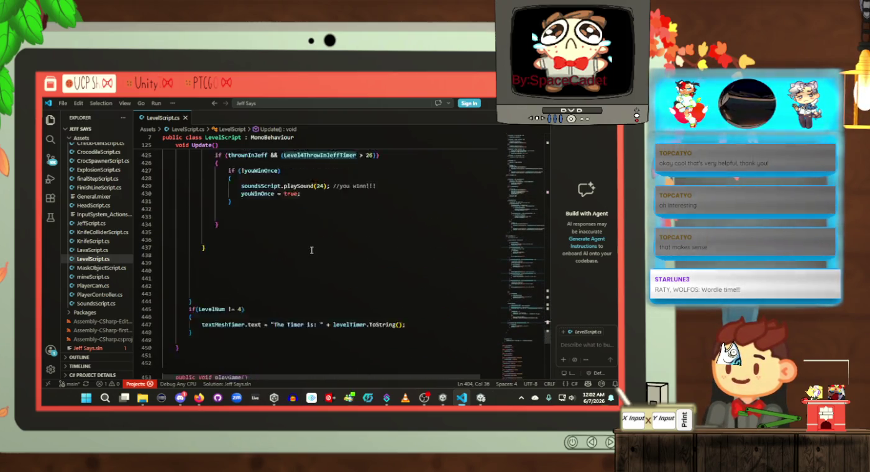
scroll(313, 251, up, 20)
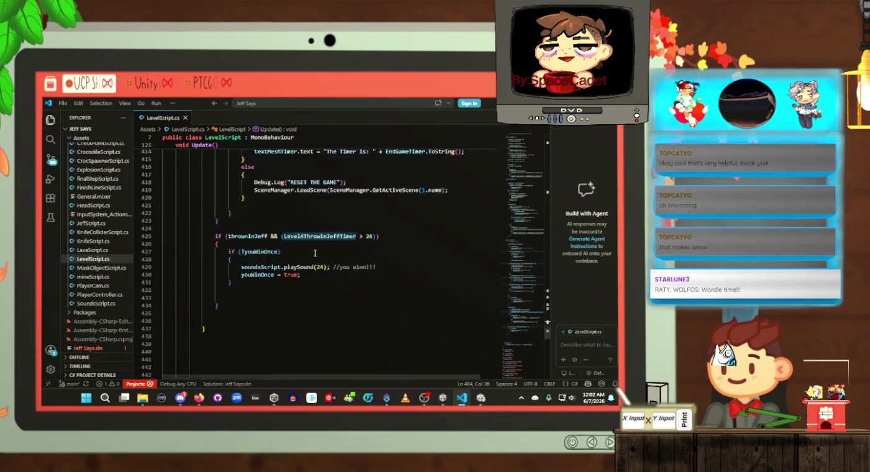
scroll(315, 253, up, 7)
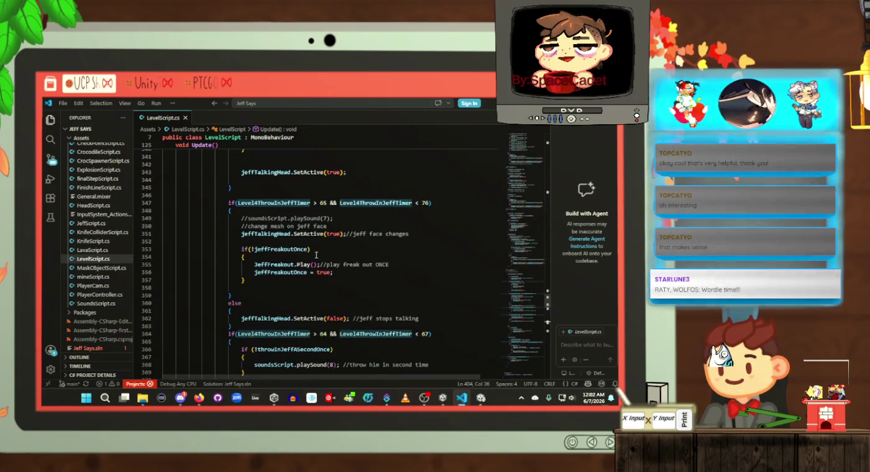
scroll(319, 263, up, 3)
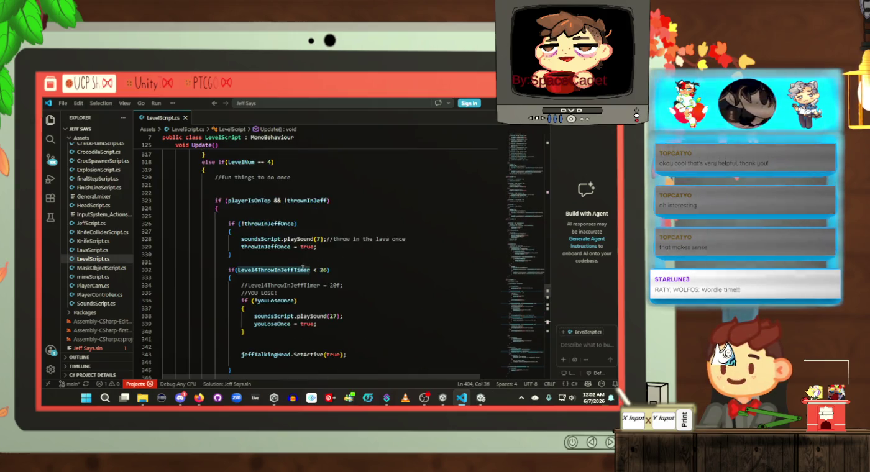
click(301, 269)
scroll(301, 269, down, 7)
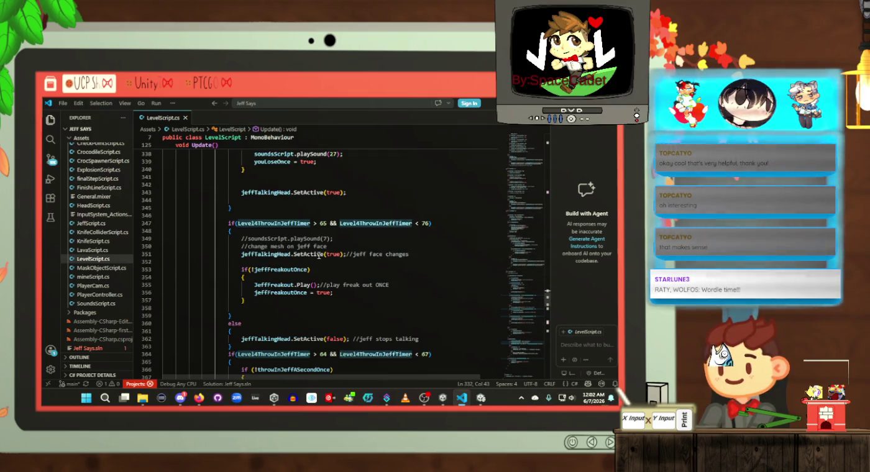
click(318, 255)
click(340, 239)
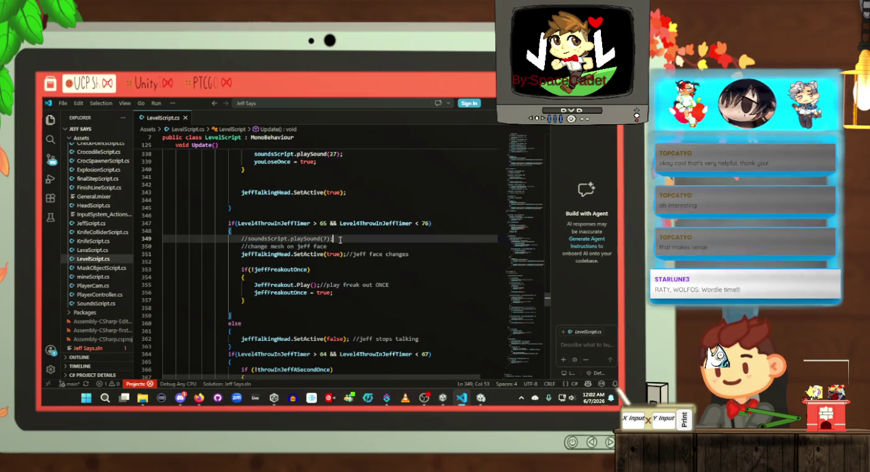
key(alt+Tab)
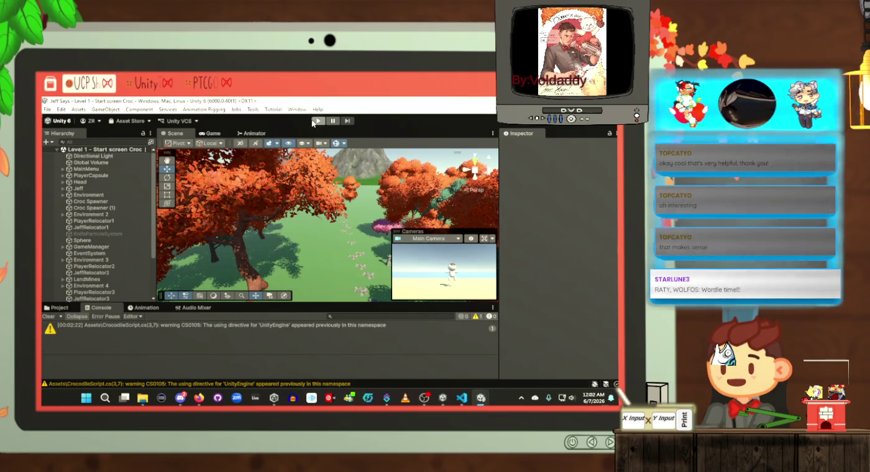
Step: Enter Play mode and press PLAY on the Jeff Says! title menu
click(318, 121)
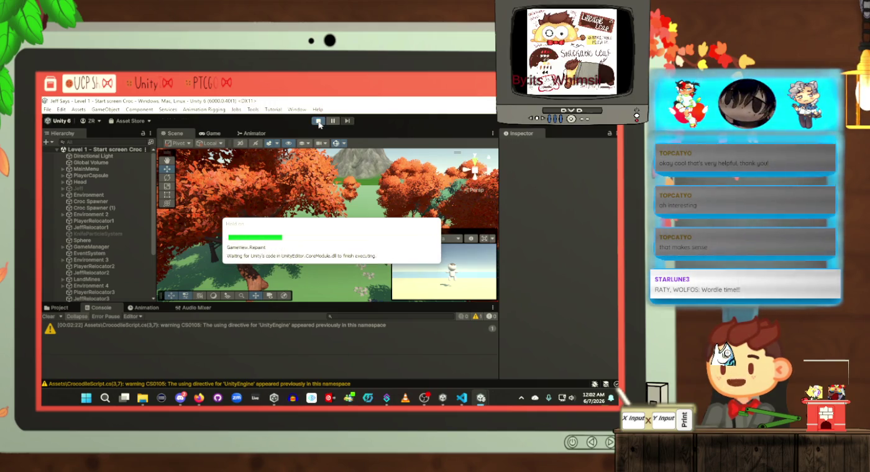
click(356, 202)
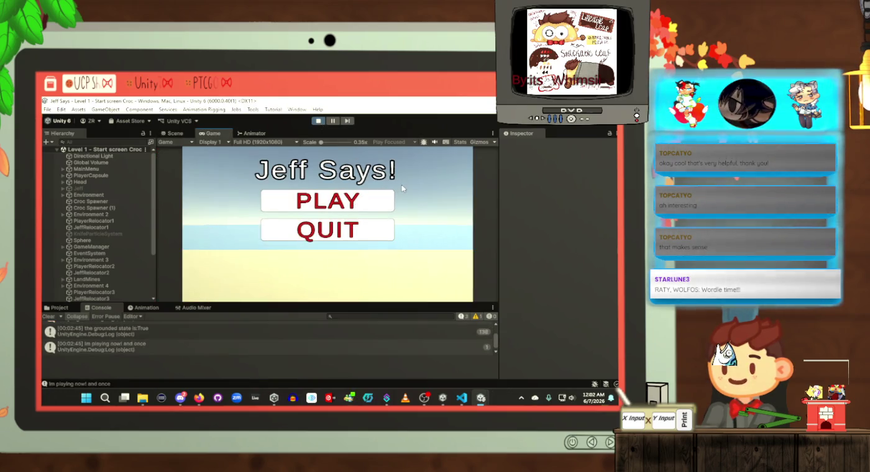
Step: Begin gameplay and jump three times while the timer counts down to about 4.76
click(386, 199)
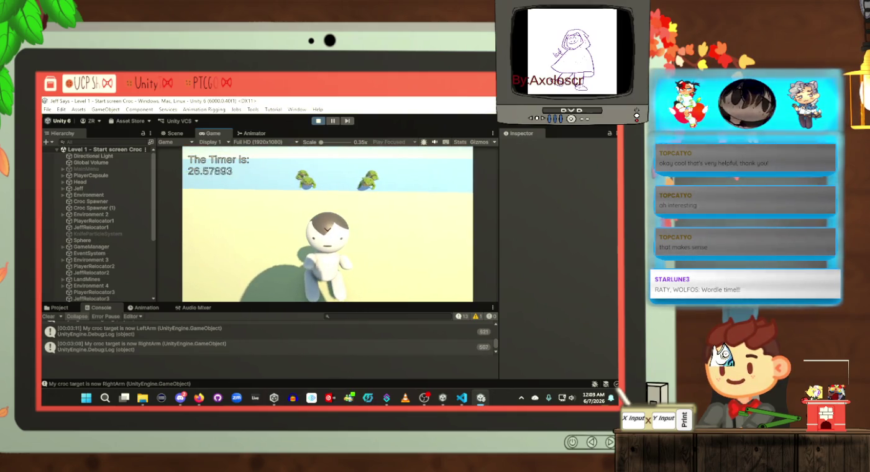
key(space)
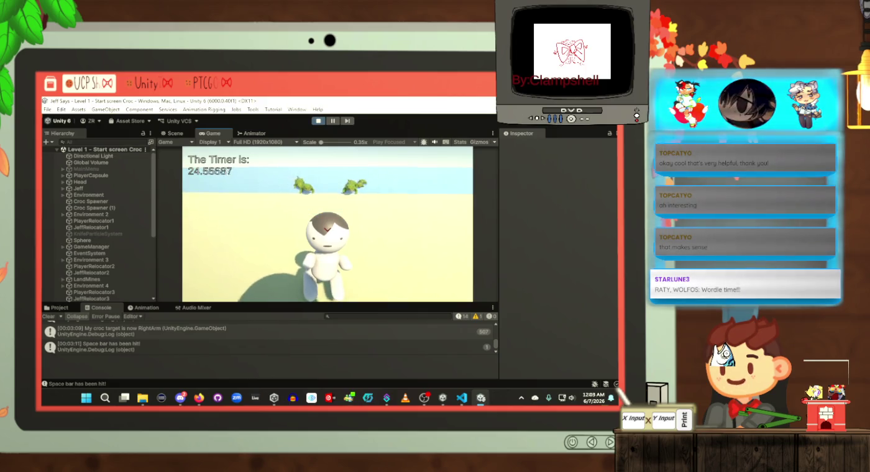
key(space)
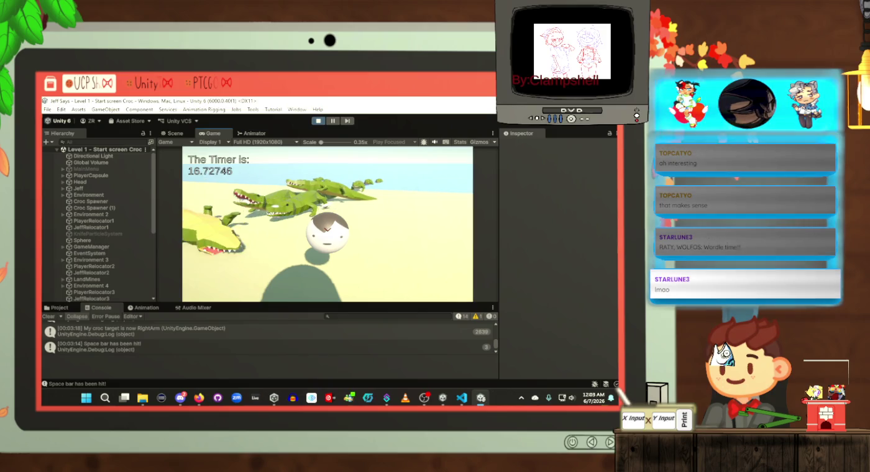
key(space)
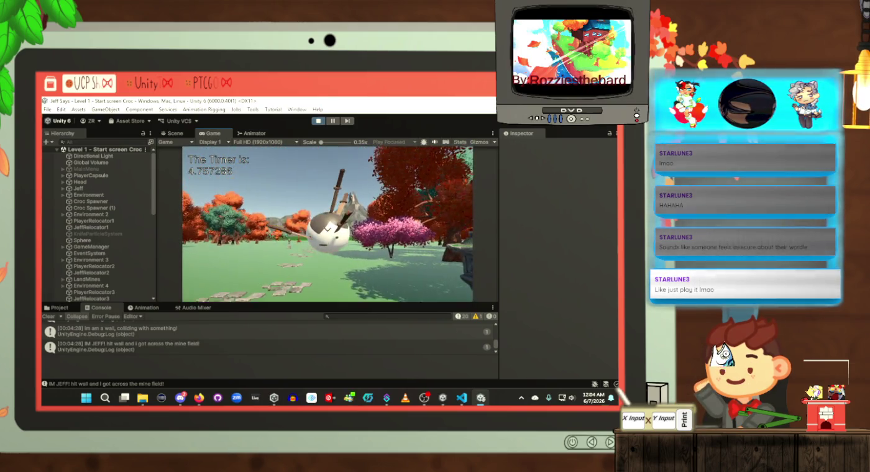
Step: Switch from the running game to LevelScript.cs in Visual Studio Code
key(alt+Tab)
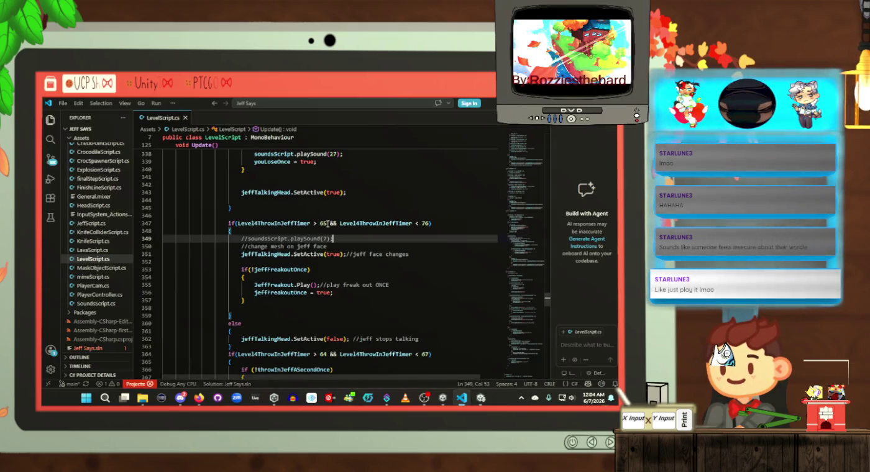
Step: Check the timer condition on line 348 of LevelScript.cs against the running Unity game
click(323, 230)
mouse_move(442, 398)
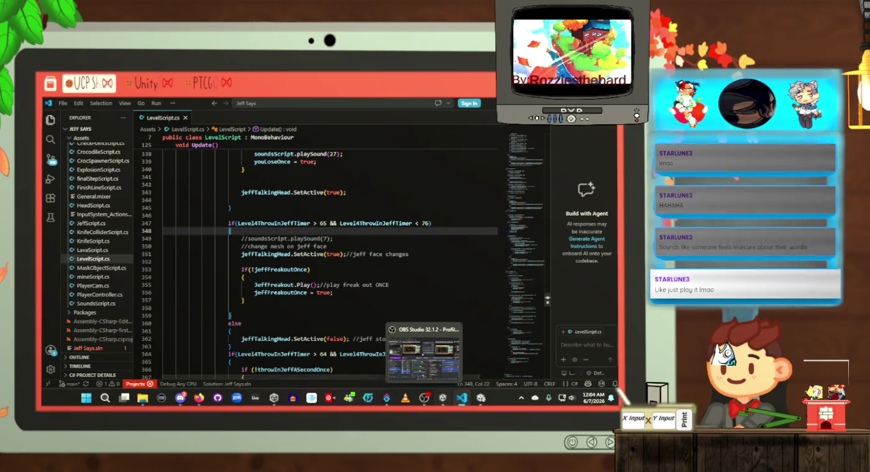
click(442, 358)
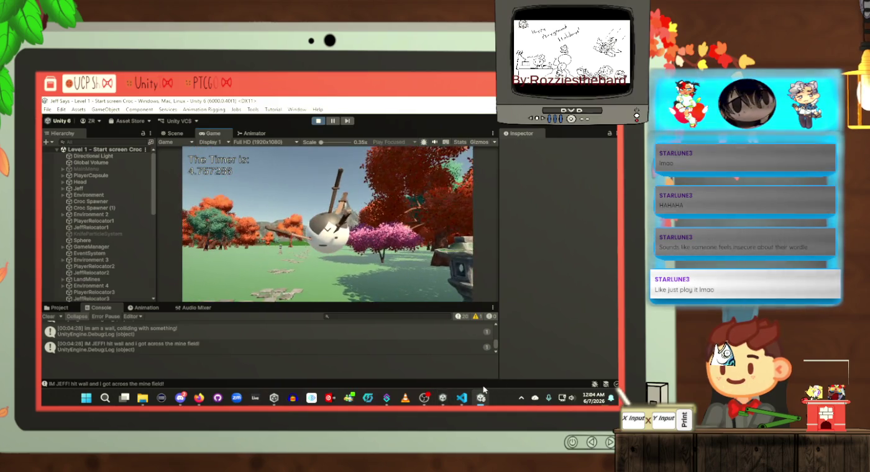
click(485, 385)
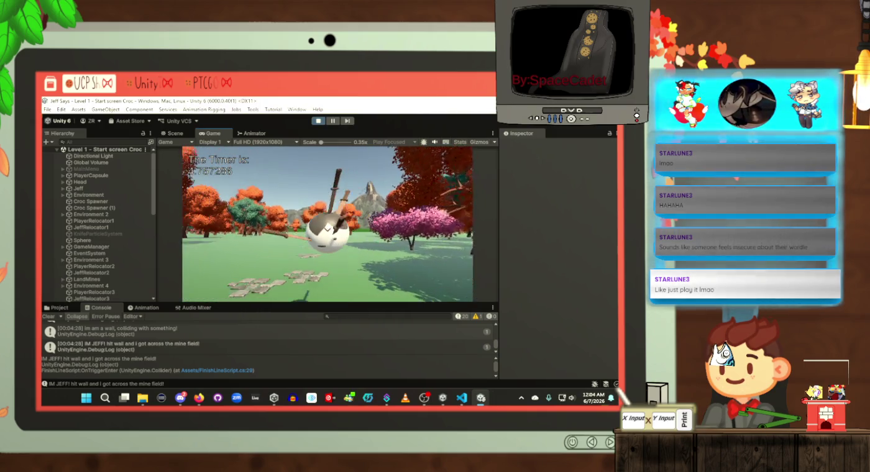
key(alt+Tab)
key(alt+Tab)
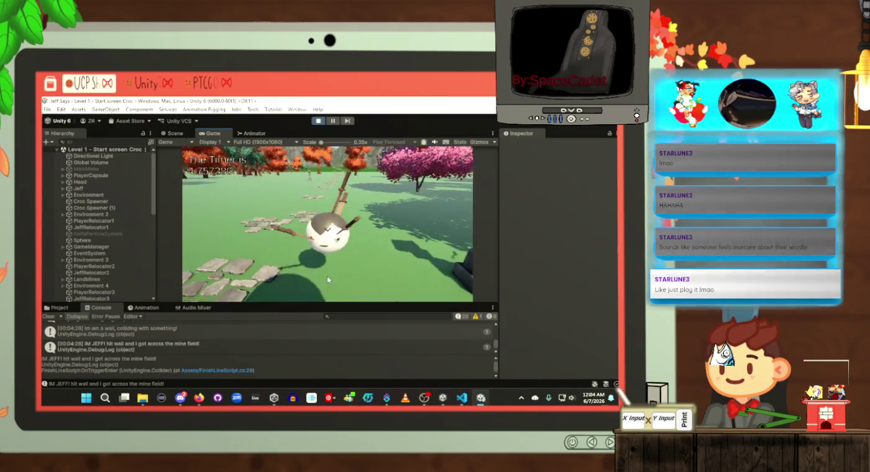
key(alt+Tab)
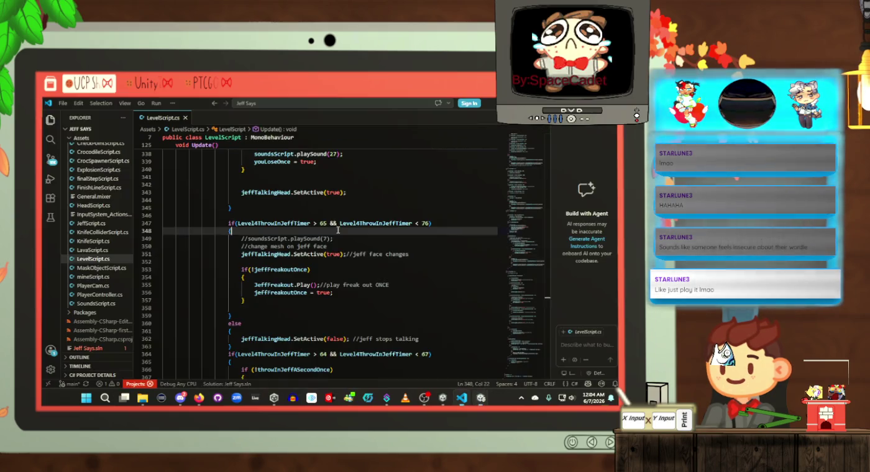
key(alt+Tab)
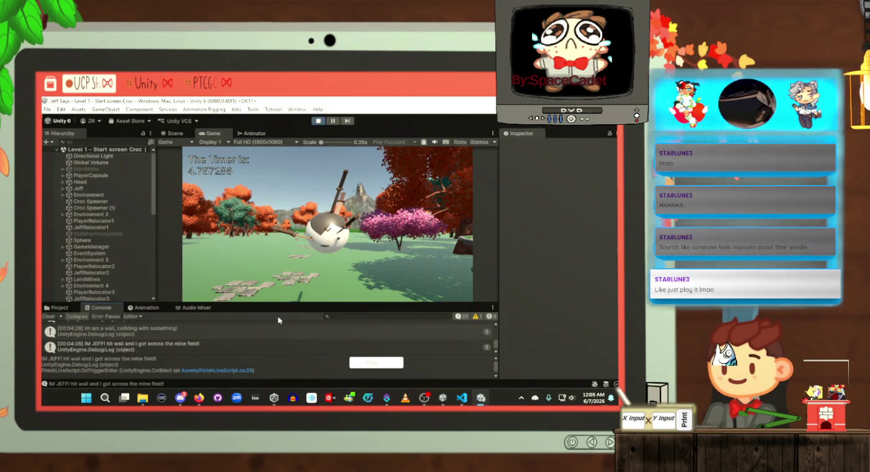
Step: Select PlayerCapsule to see its components, look at it in the Scene view, then return to the Game view
click(90, 175)
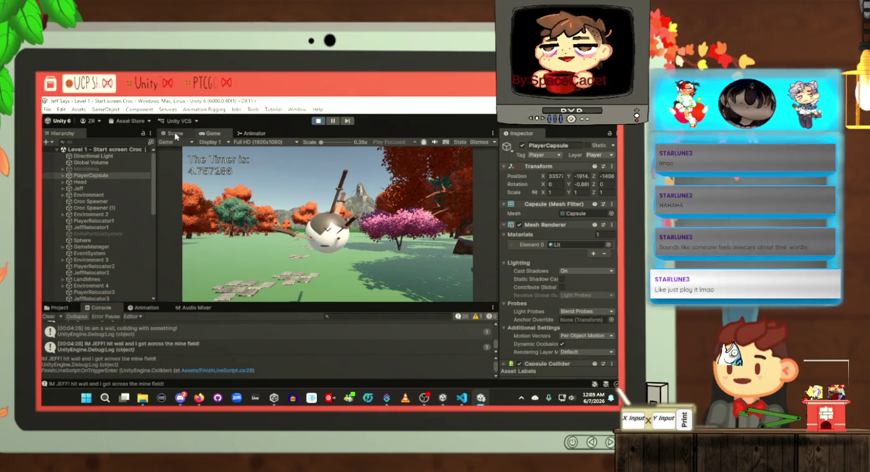
click(174, 134)
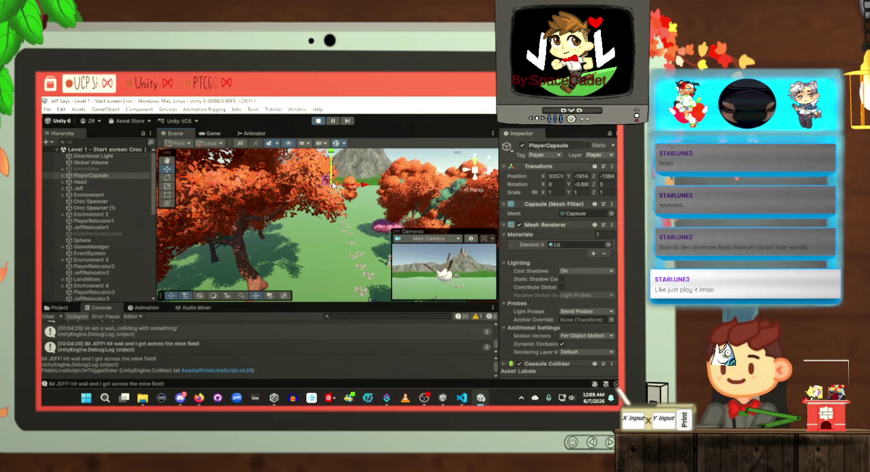
click(211, 133)
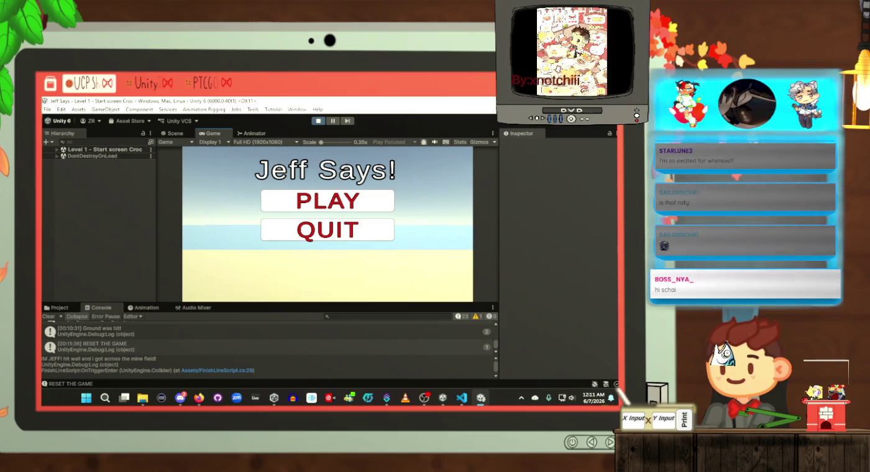
Step: Glance at the script in VS Code, then exit Play mode back to the Level 1 scene
key(alt+Tab)
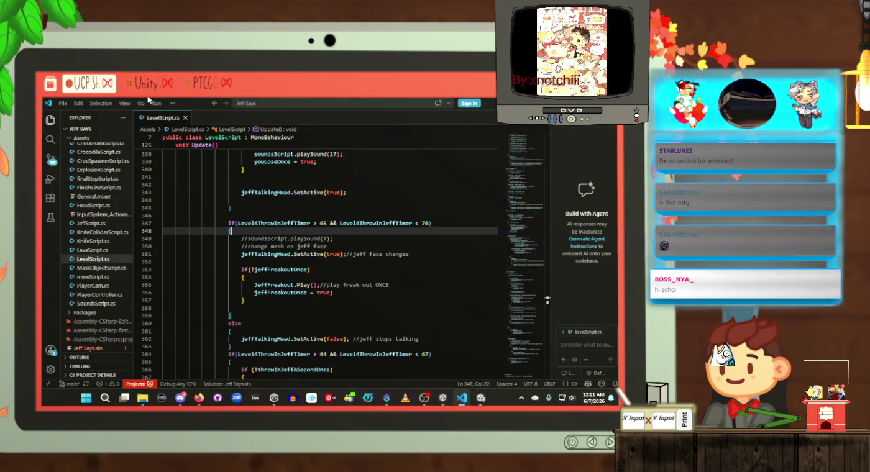
key(alt+Tab)
click(317, 122)
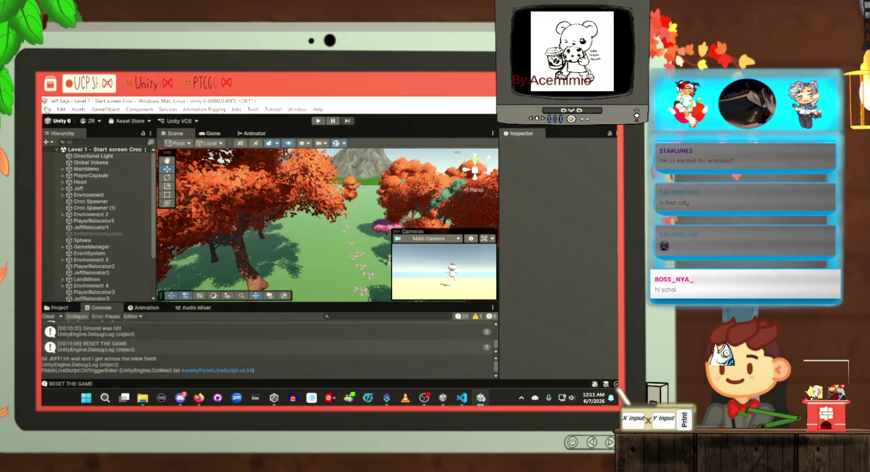
Step: Start the Windows build from File > Build Profiles and browse the folder picker up to MY GAMES
click(47, 110)
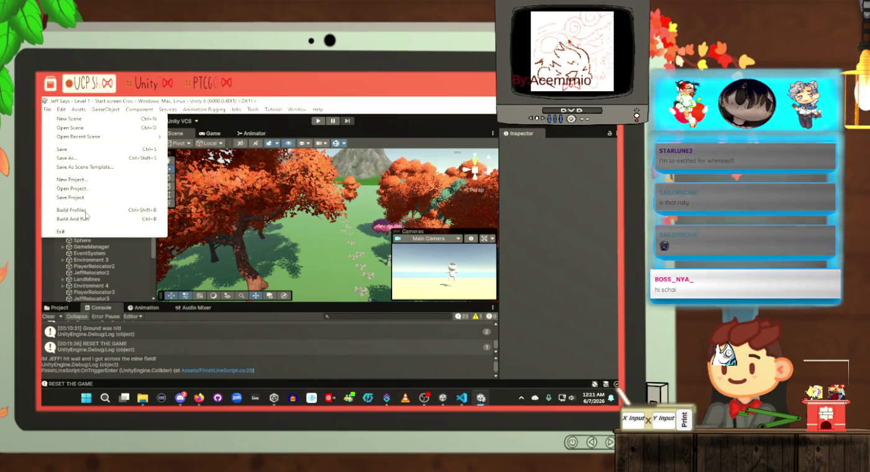
click(86, 210)
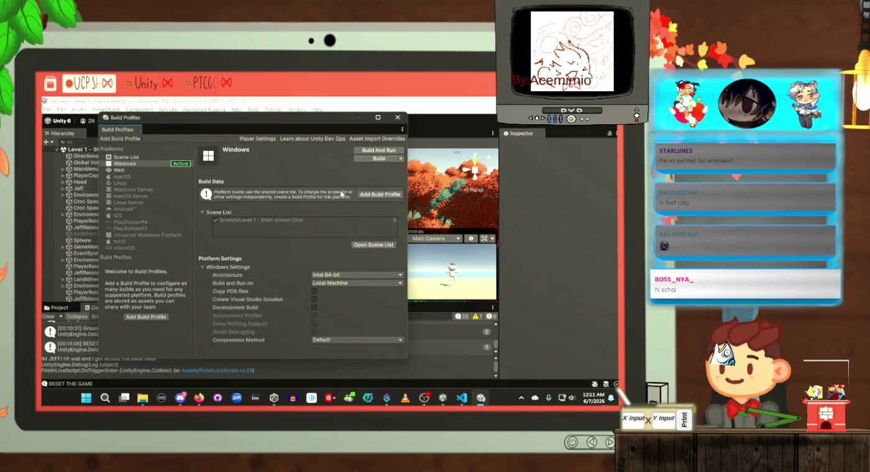
click(367, 160)
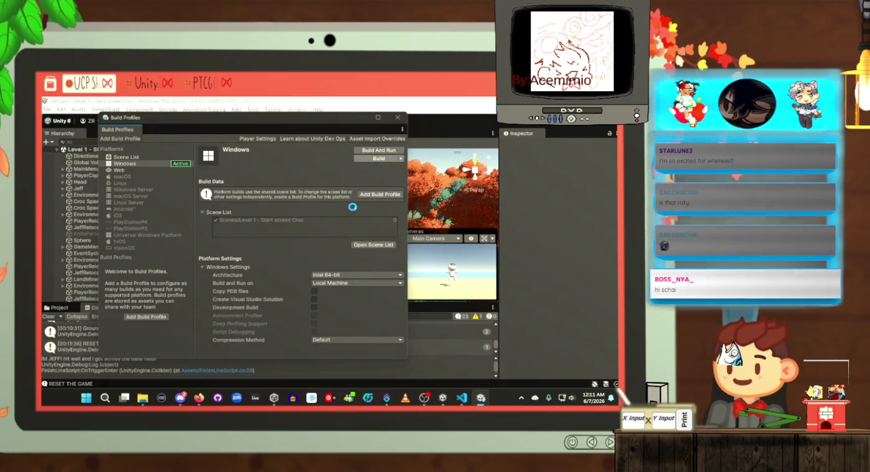
click(186, 137)
click(161, 138)
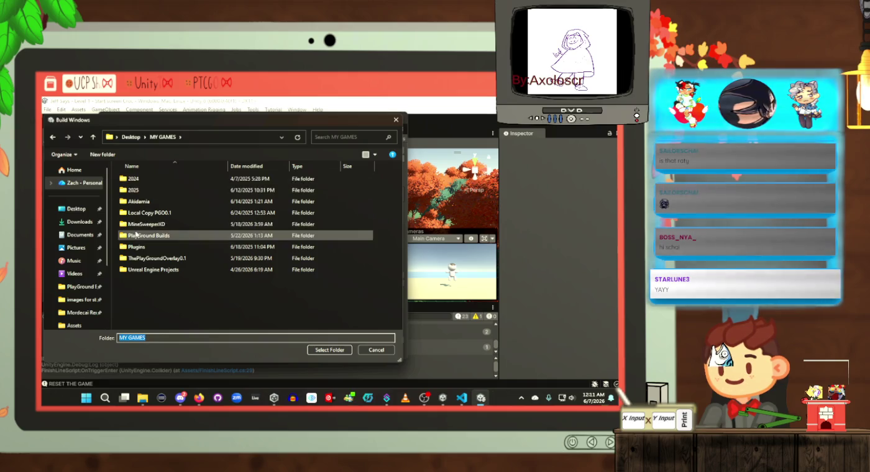
Step: Make a new folder named JeffSays in MY GAMES and select it as the build folder
double_click(160, 258)
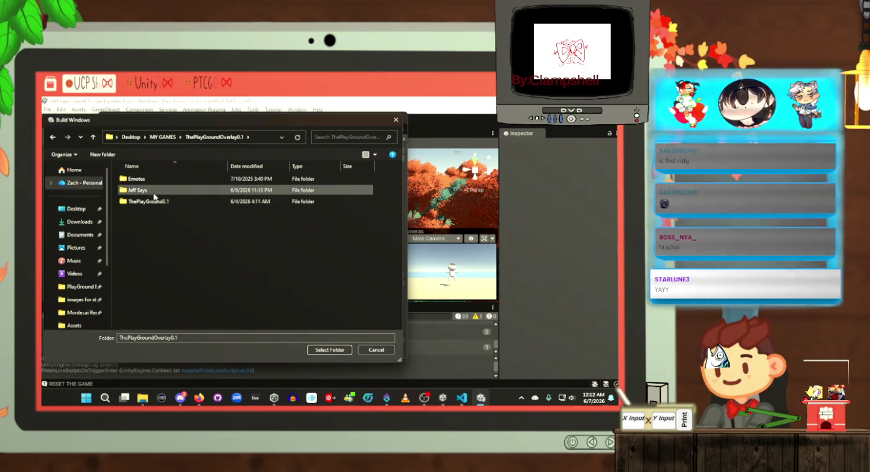
click(163, 135)
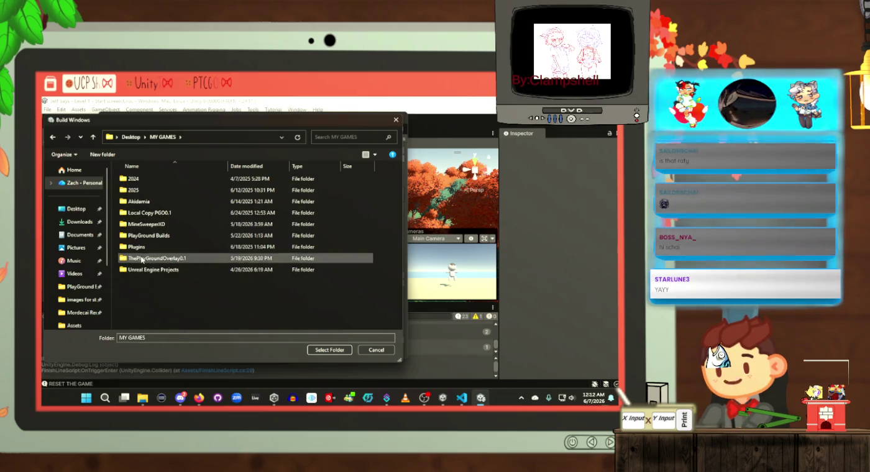
click(111, 160)
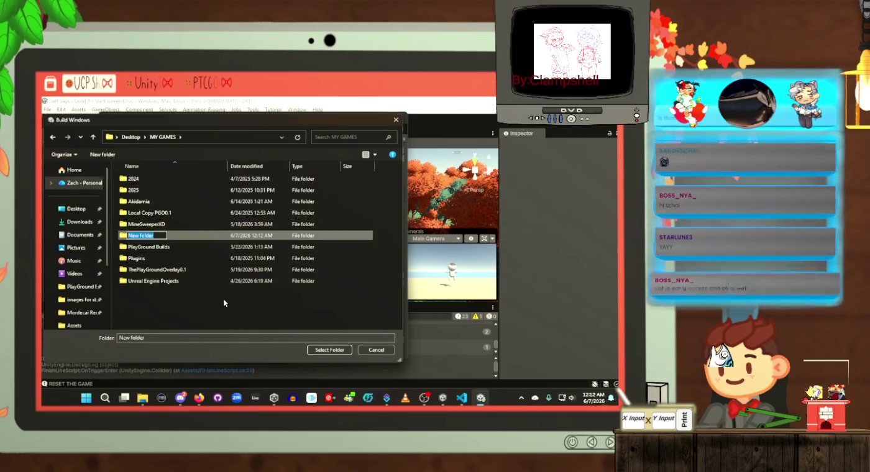
text(JeffSays)
key(Return)
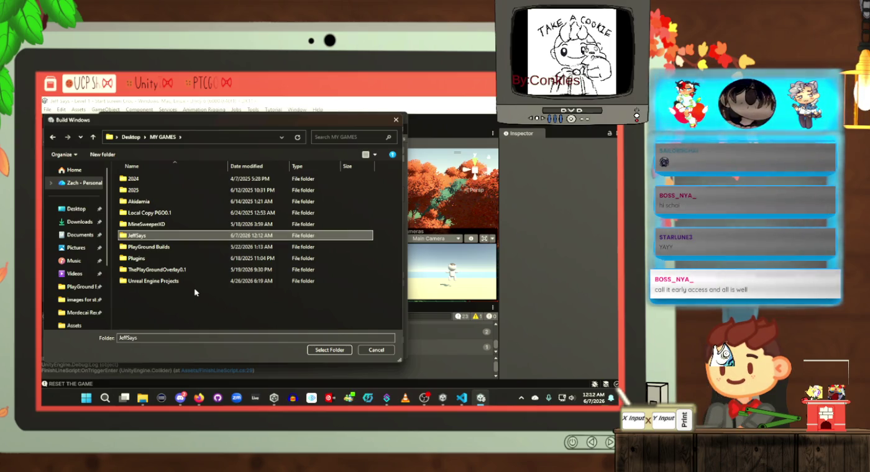
double_click(196, 236)
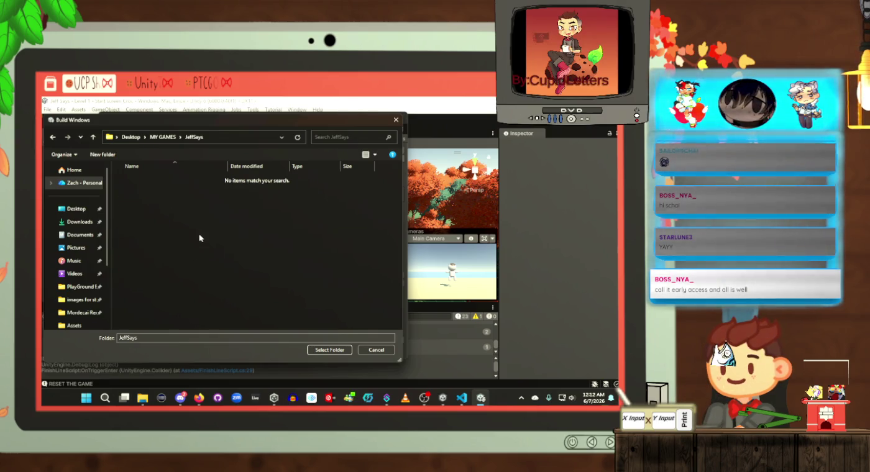
click(329, 350)
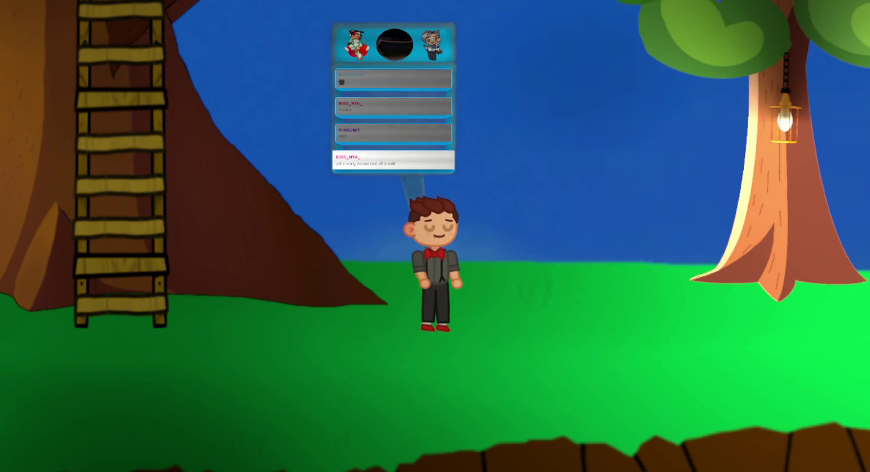
Step: Walk the avatar left to the ladder, climb to the treehouse deck and go through its door
key(a)
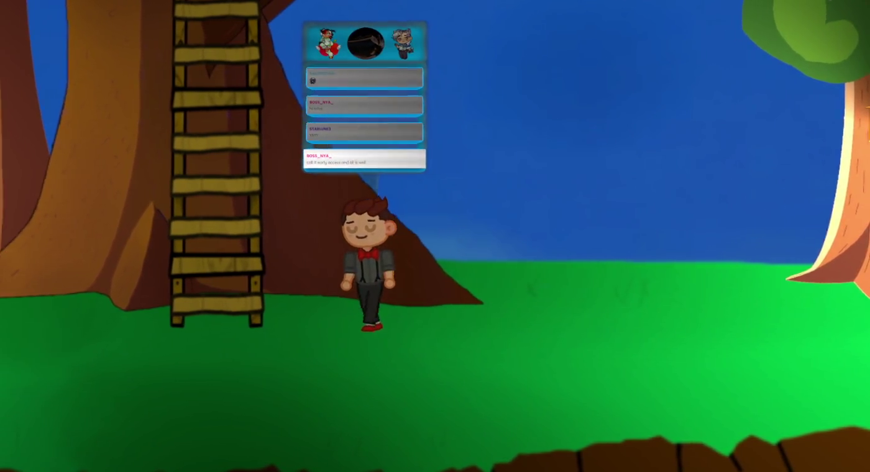
key(a)
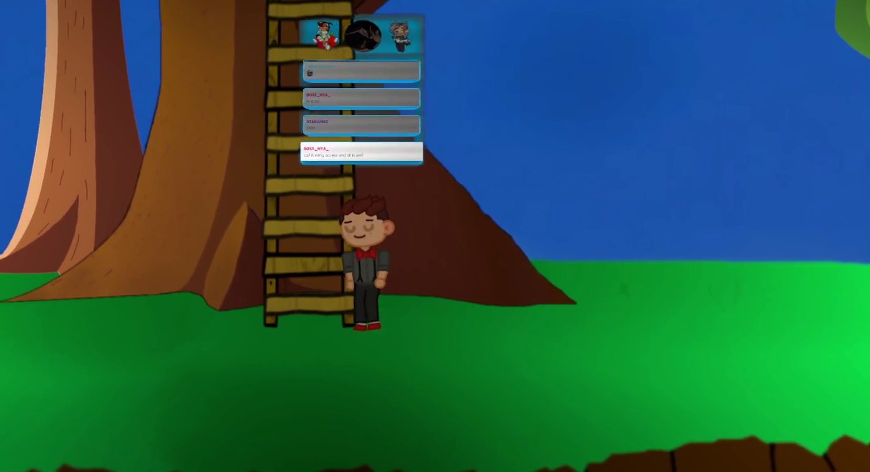
key(w)
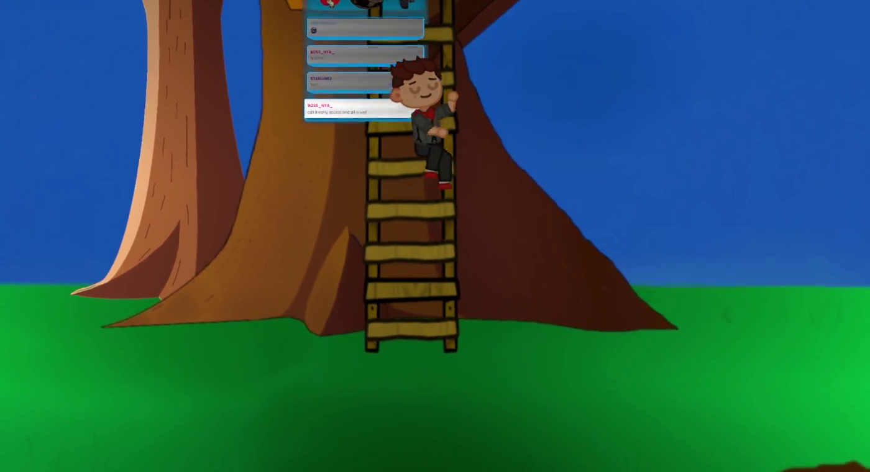
key(w)
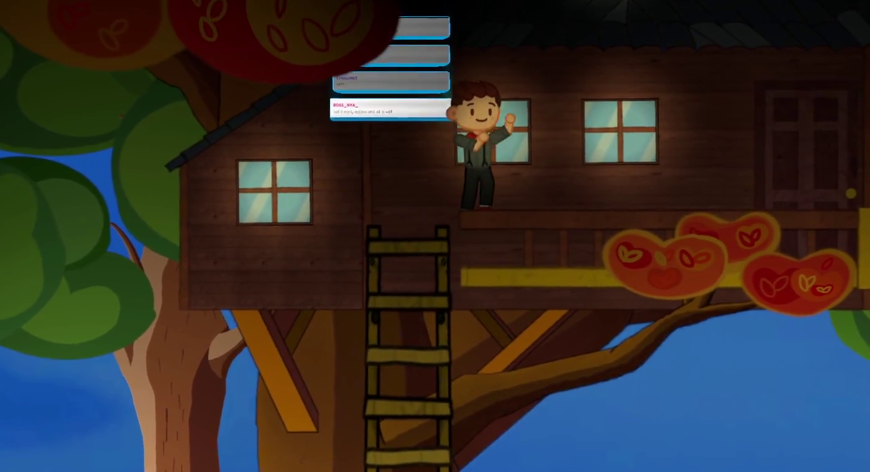
key(d)
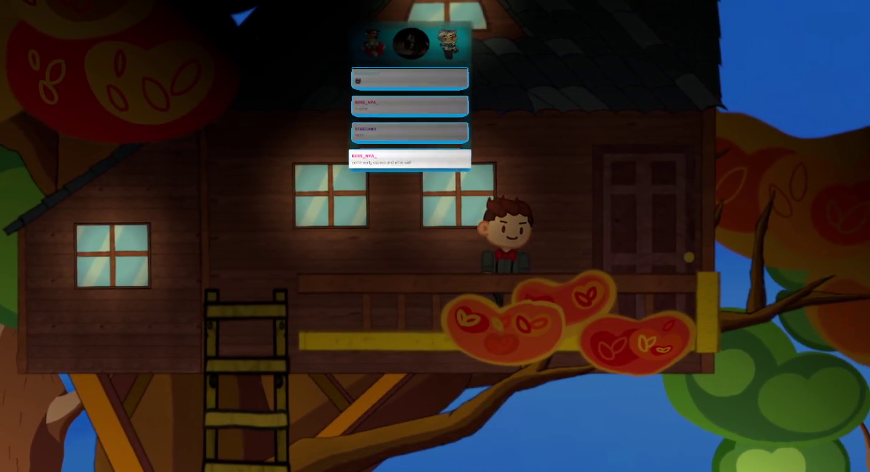
key(d)
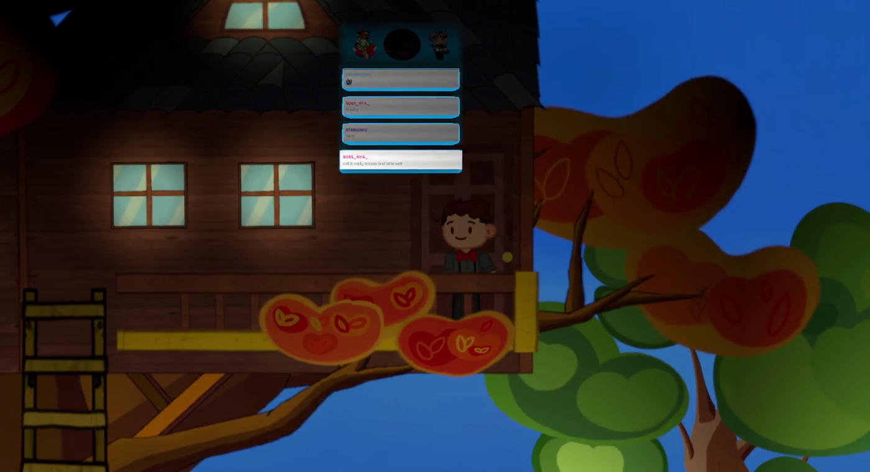
key(w)
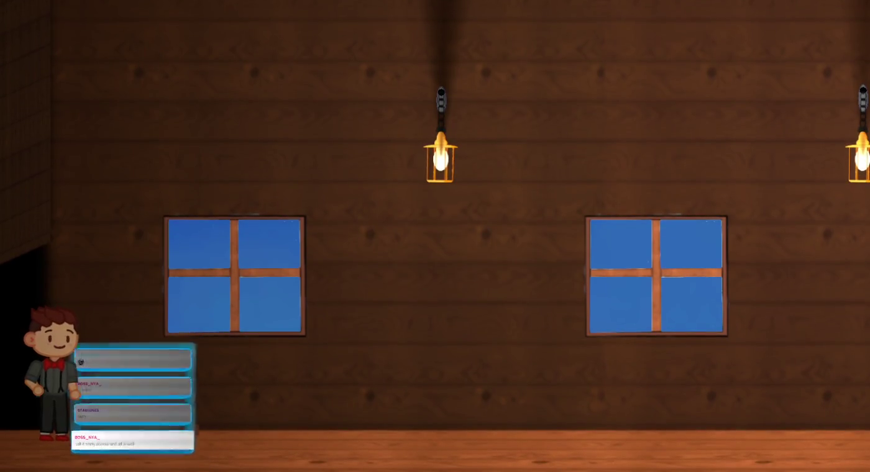
Step: Walk the avatar right across the treehouse room to the desk beside the framed monitor
key(d)
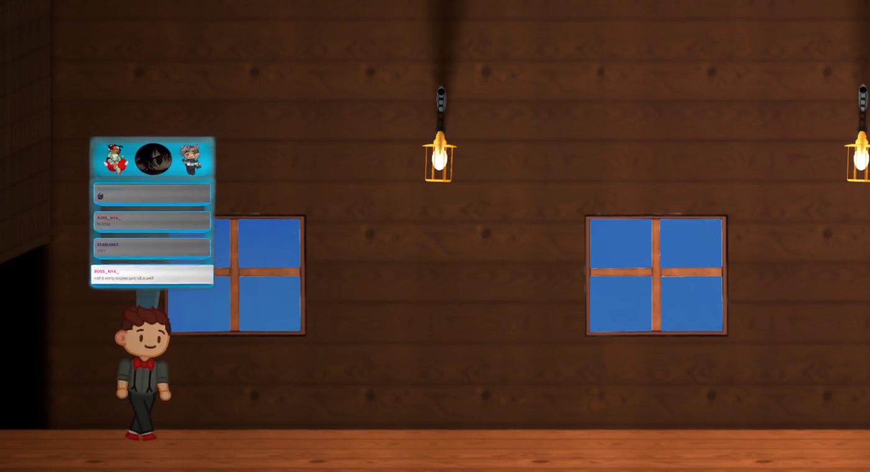
key(d)
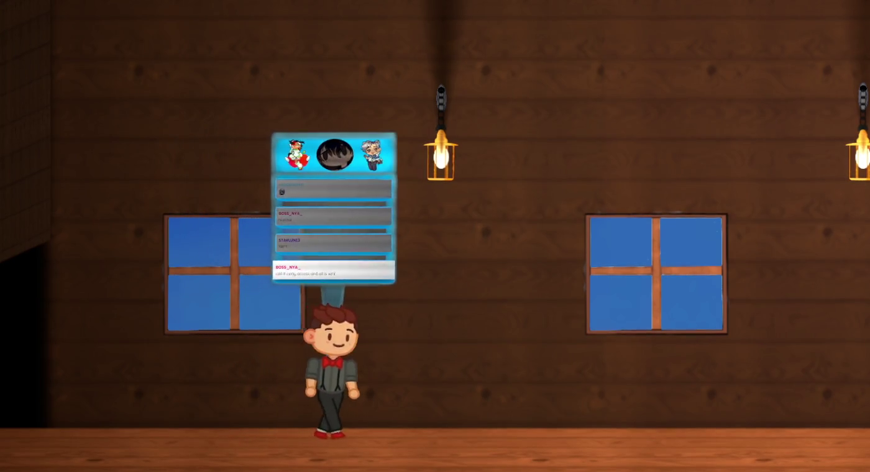
key(d)
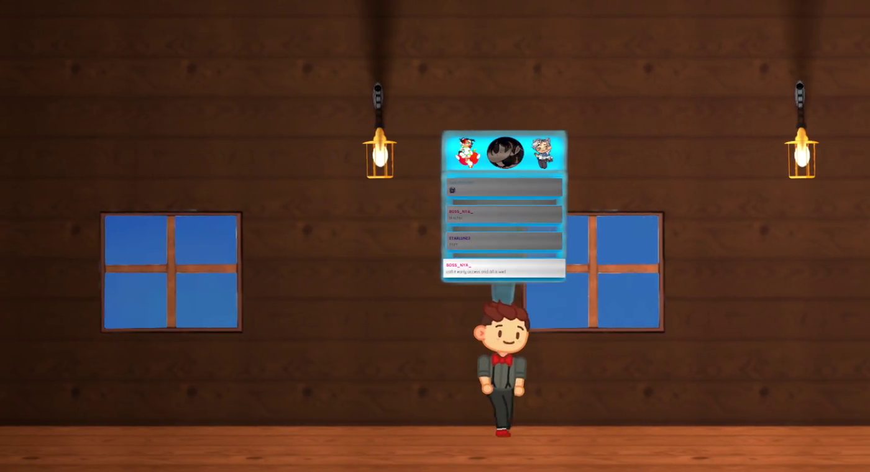
key(d)
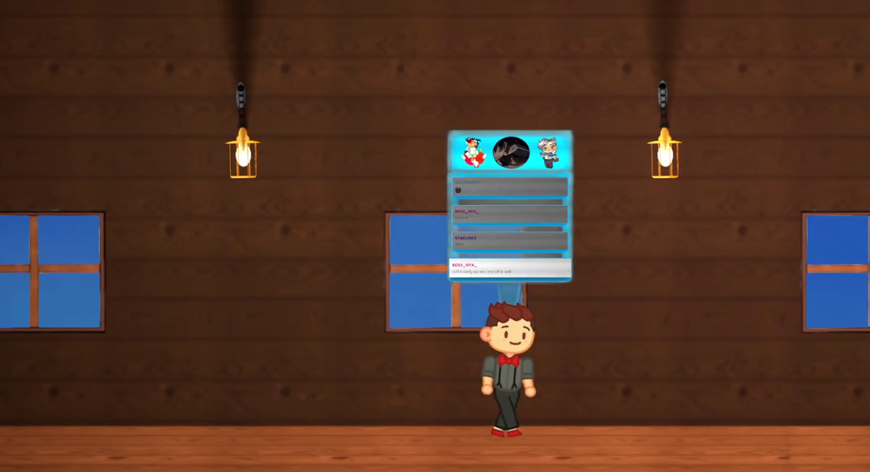
key(d)
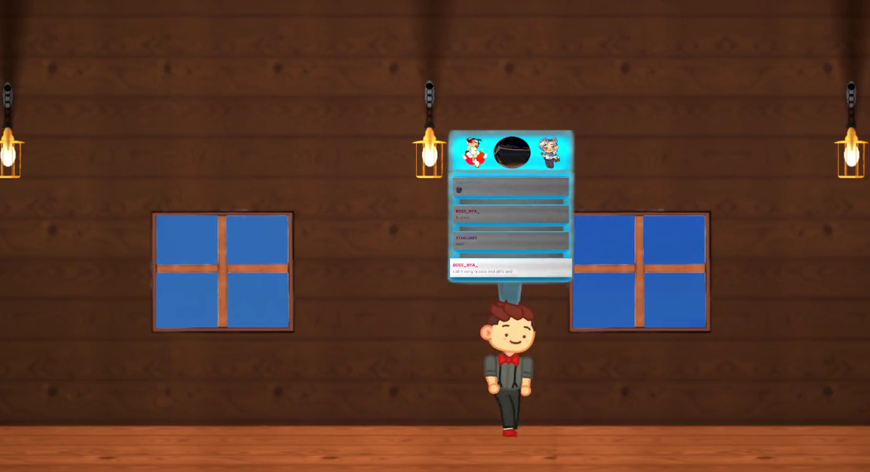
key(d)
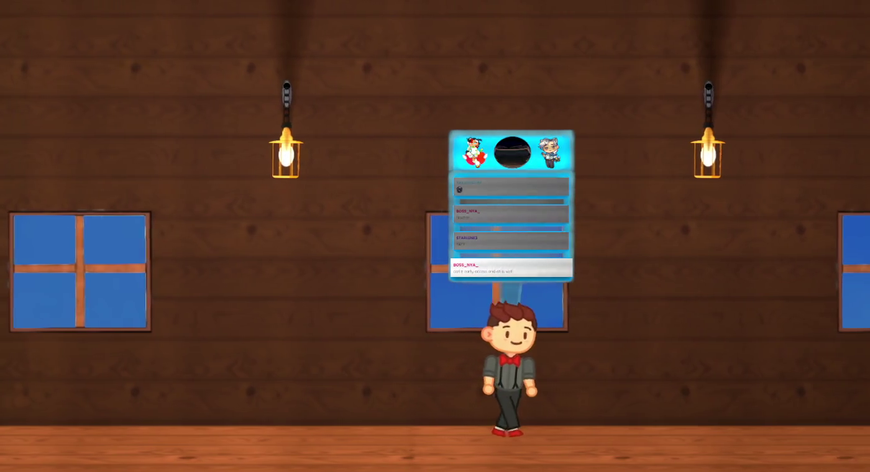
key(d)
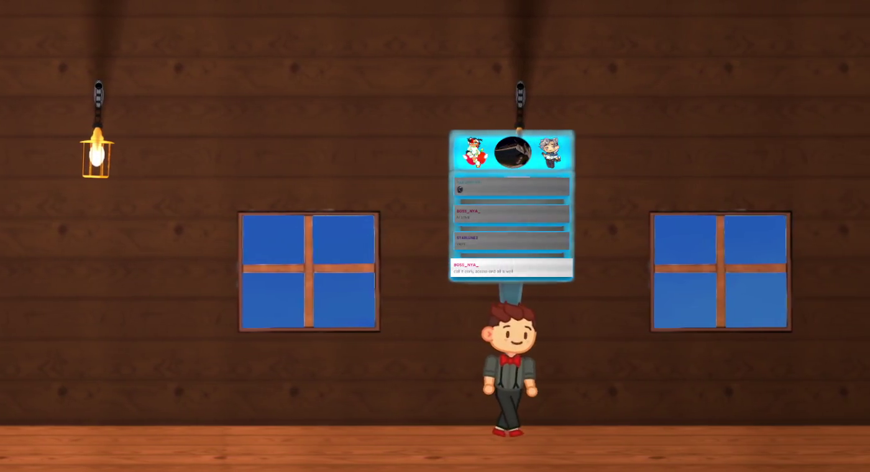
key(d)
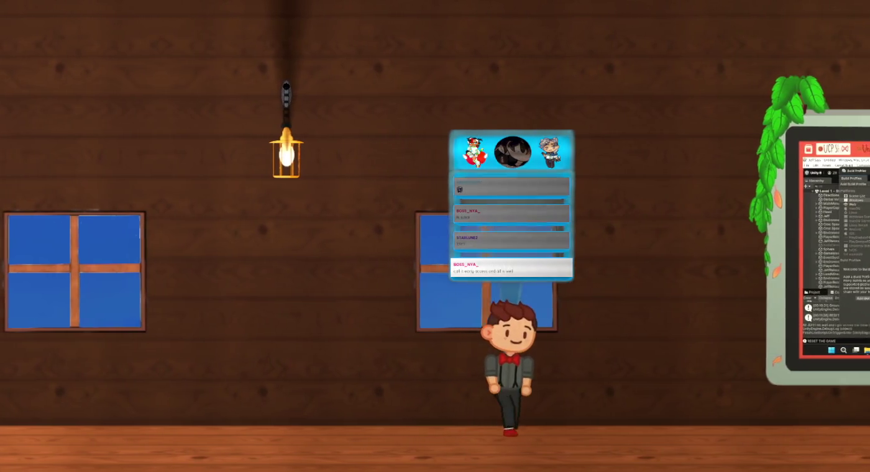
key(d)
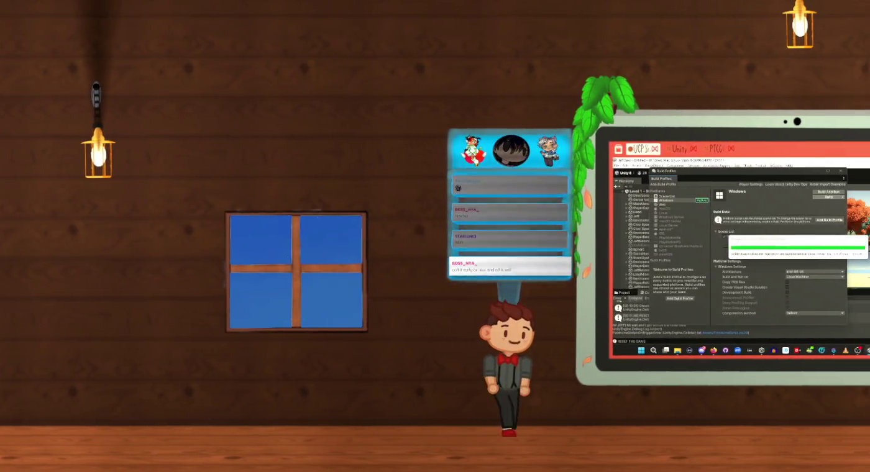
key(d)
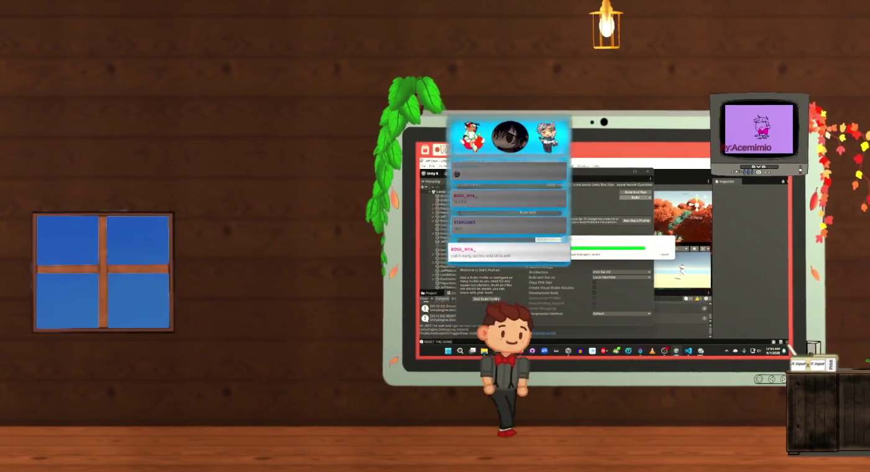
key(d)
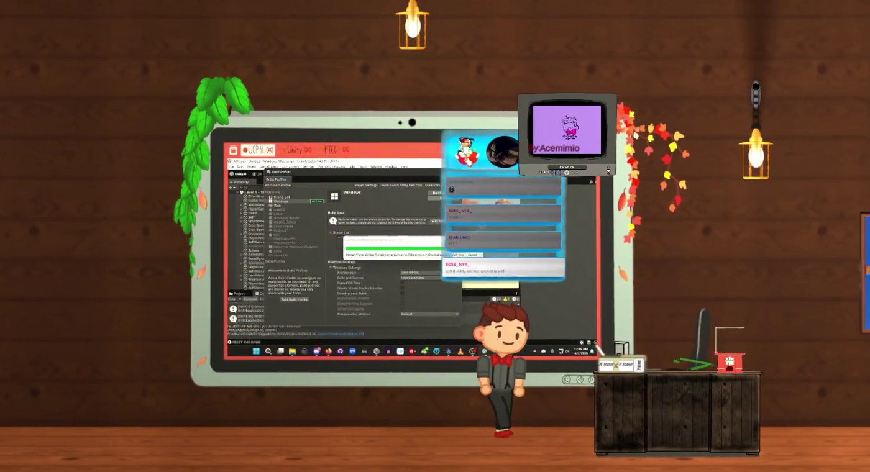
key(d)
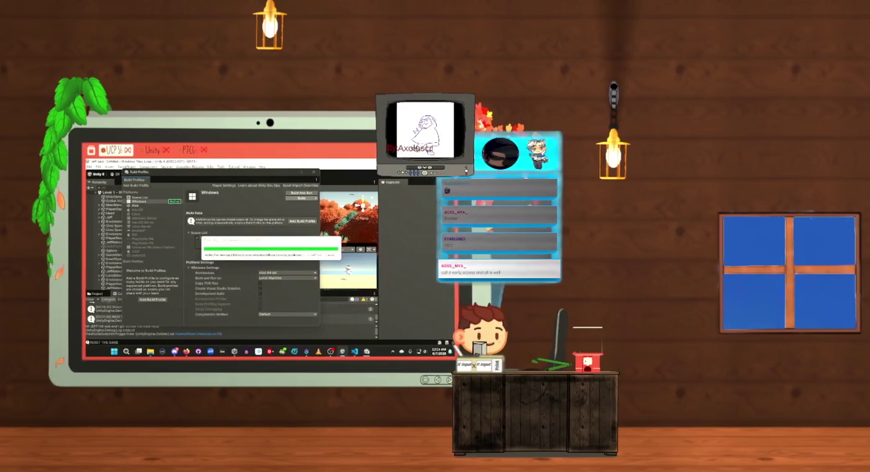
key(d)
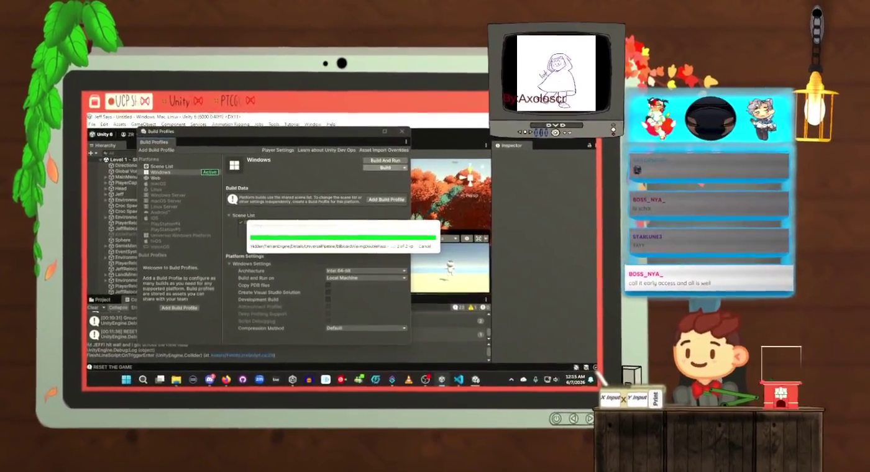
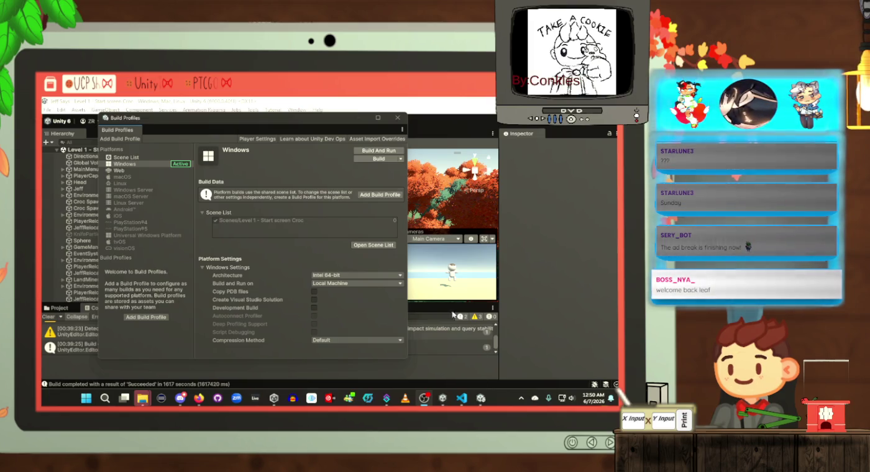
Step: Bring up the JeffSays build folder, launch the Jeff Says game, and start playing from its menu
mouse_move(141, 403)
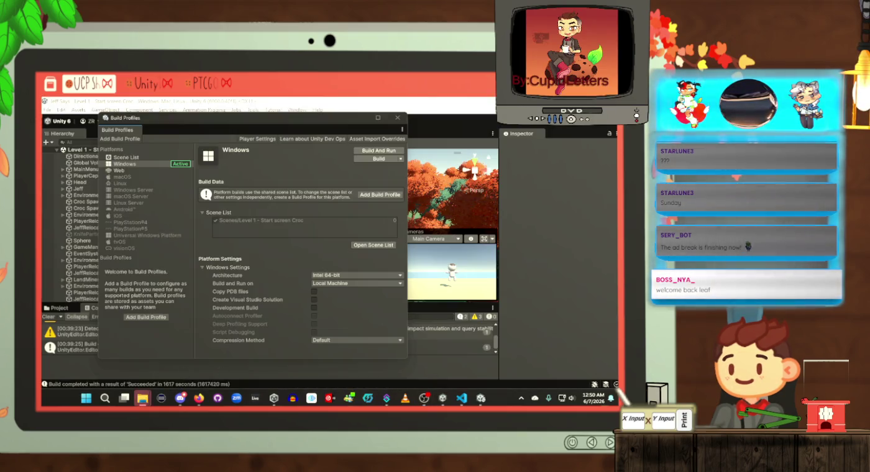
click(142, 398)
mouse_move(521, 170)
mouse_down()
mouse_move(279, 170)
mouse_move(278, 151)
mouse_up()
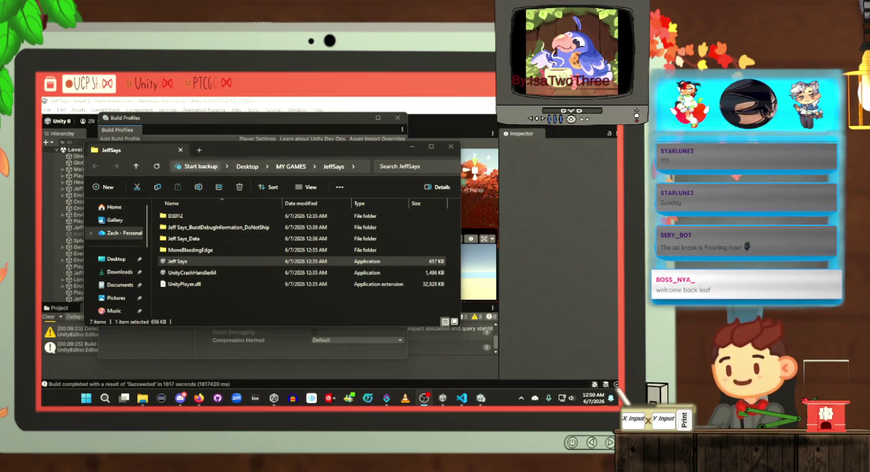
double_click(194, 264)
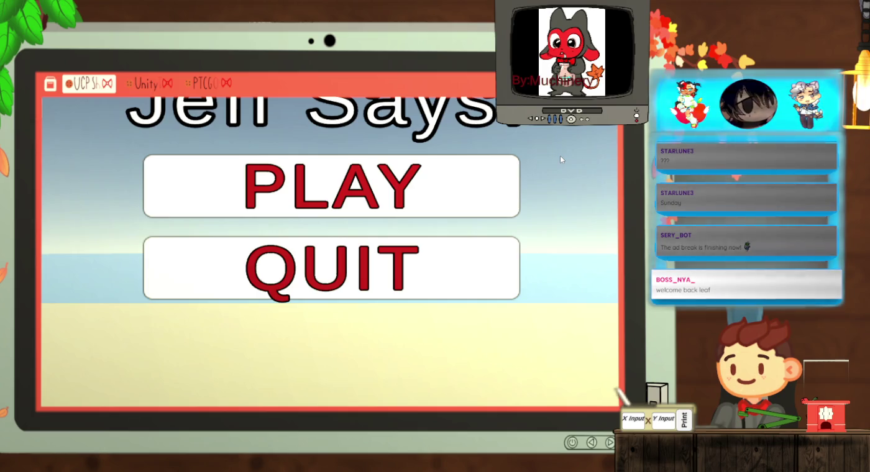
click(404, 174)
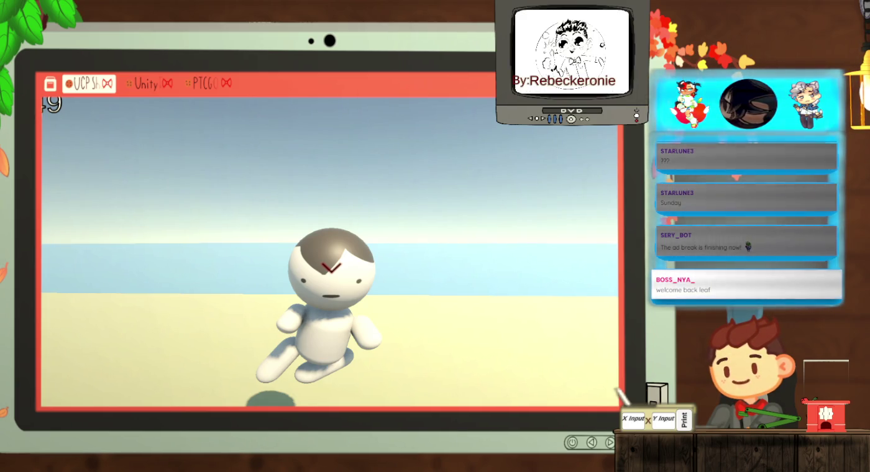
Step: Quit the running Jeff Says game with Alt+F4
key(alt+F4)
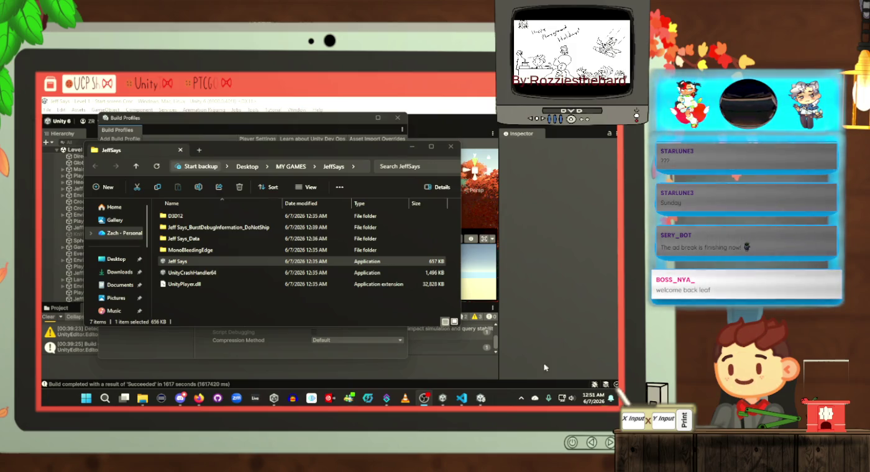
Step: Go up to MY GAMES and compress the JeffSays folder into a ZIP file
click(291, 166)
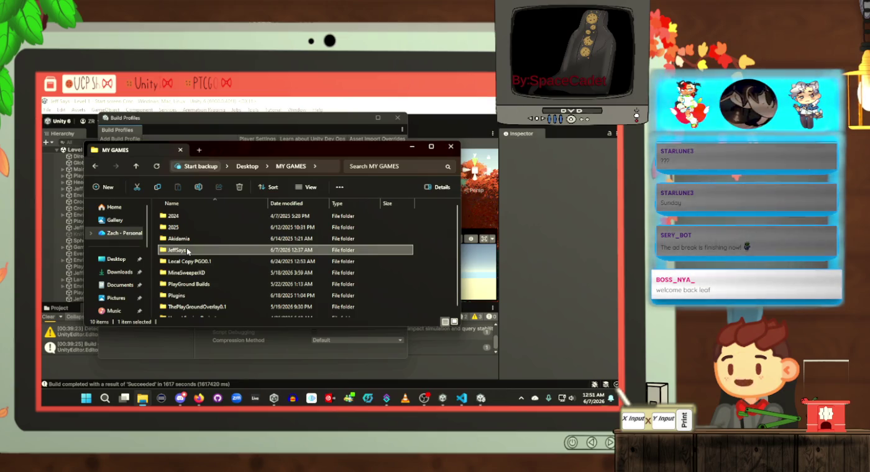
right_click(187, 250)
mouse_move(261, 198)
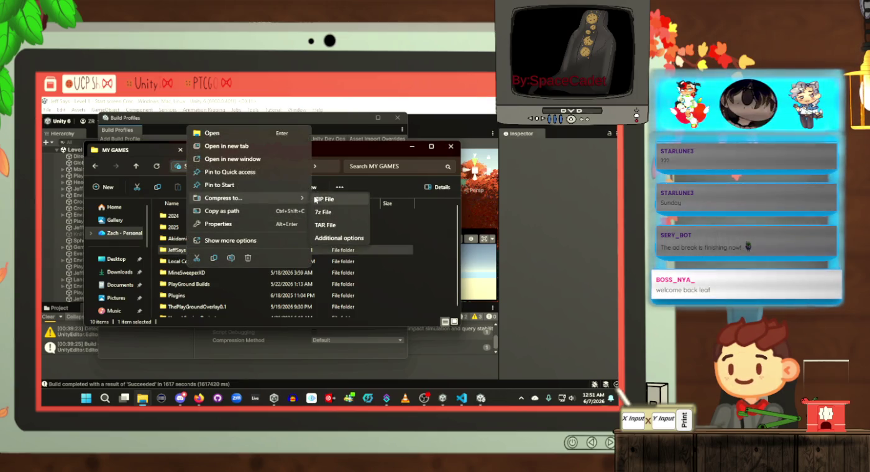
click(315, 199)
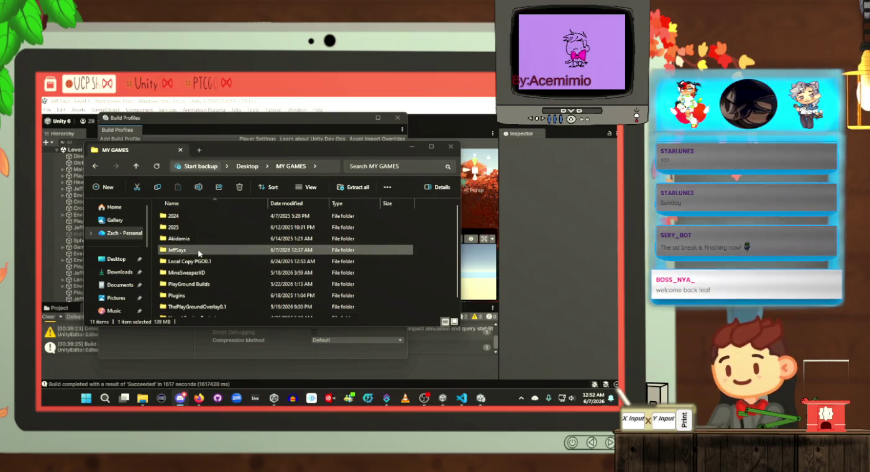
Step: Open the JeffSays folder and run the Jeff Says game, dismissing the audio overlay and relaunching it
double_click(198, 250)
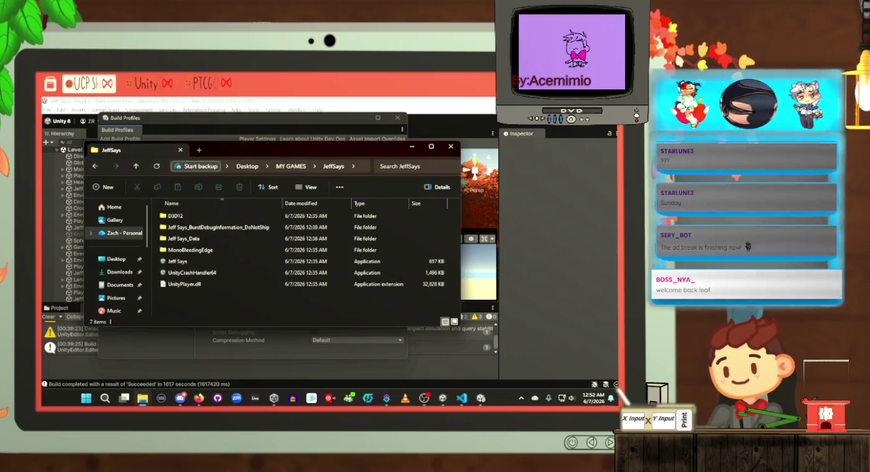
double_click(177, 261)
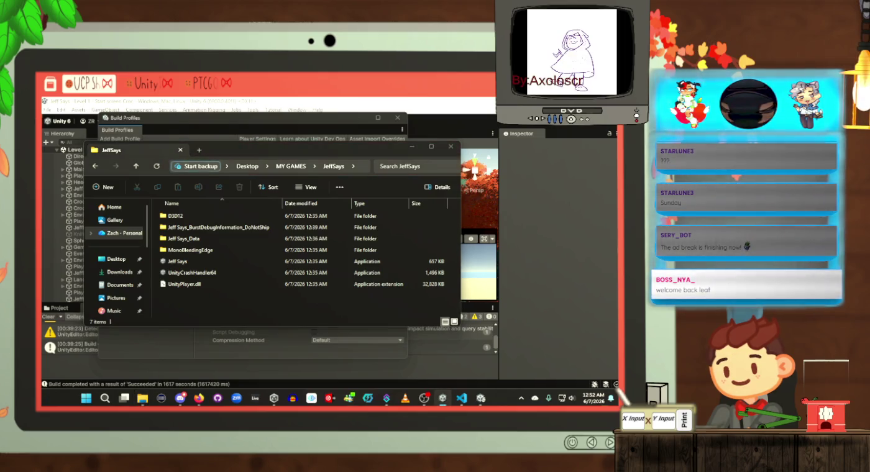
key(Escape)
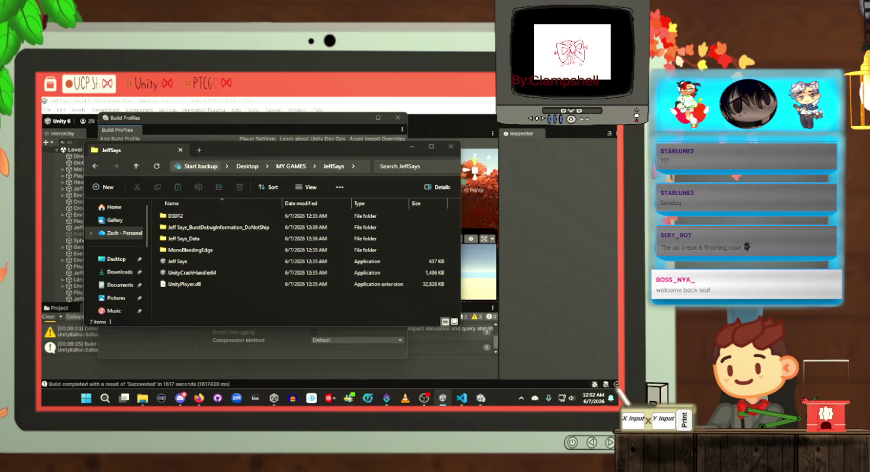
double_click(273, 262)
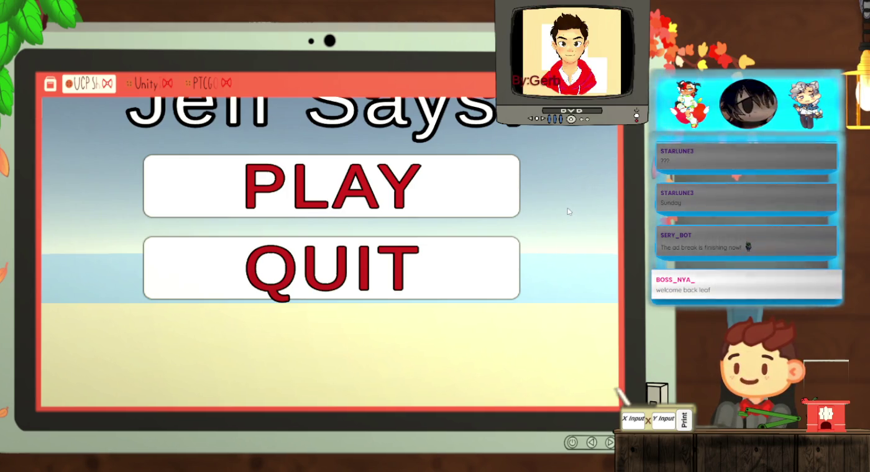
Step: Start a round and steer the camera around the beach to close in on the fallen white character
click(353, 194)
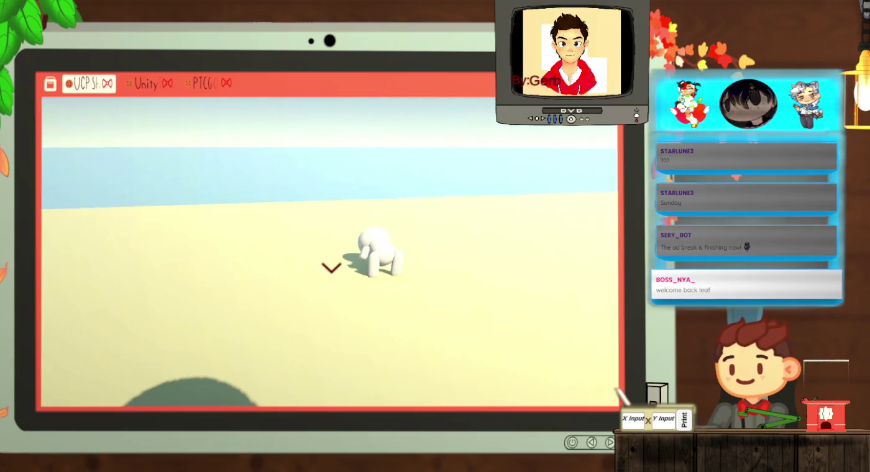
key(s)
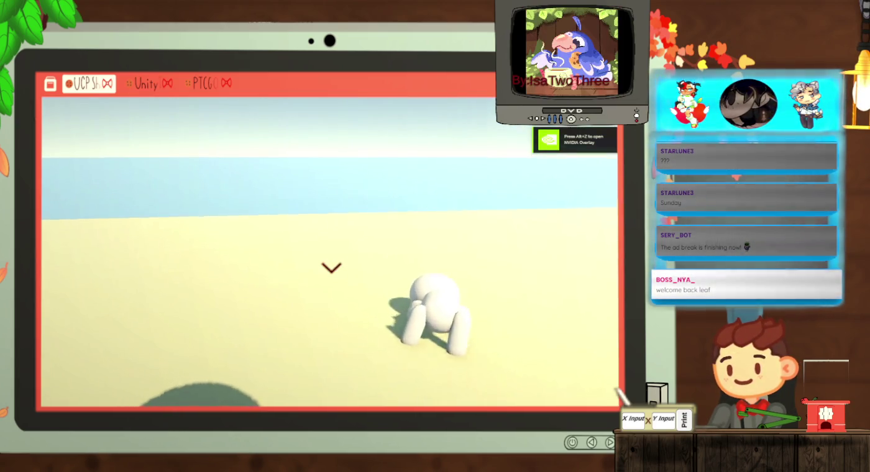
key(d)
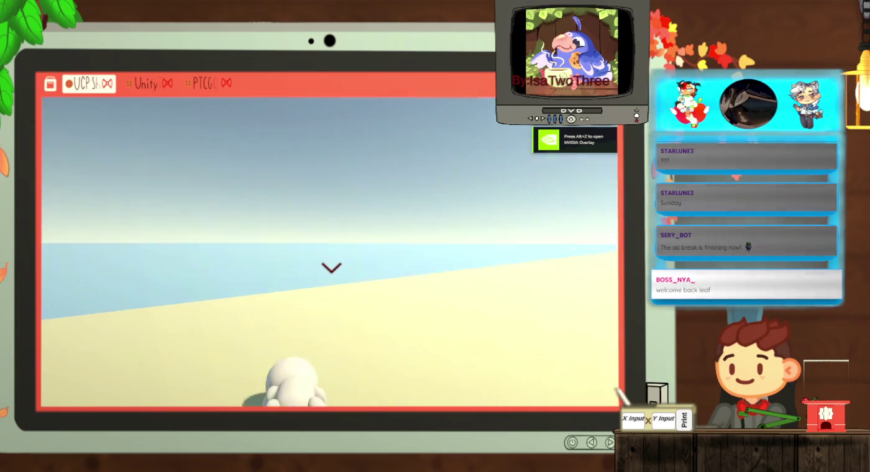
key(s)
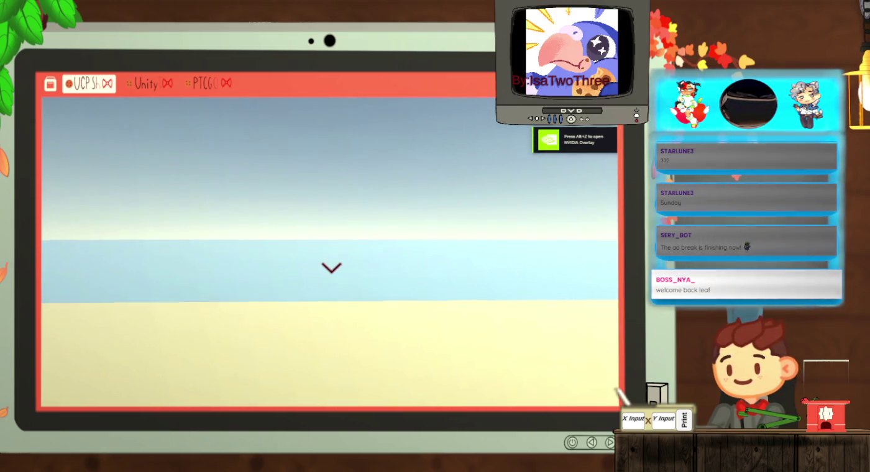
key(w)
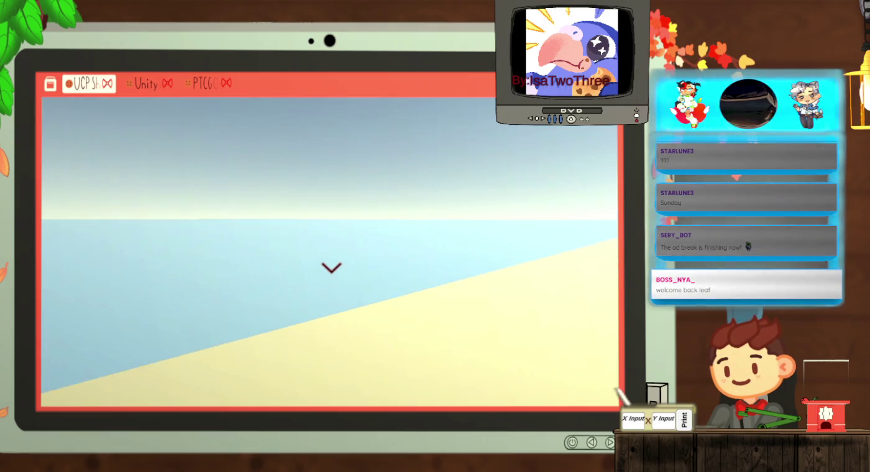
key(w)
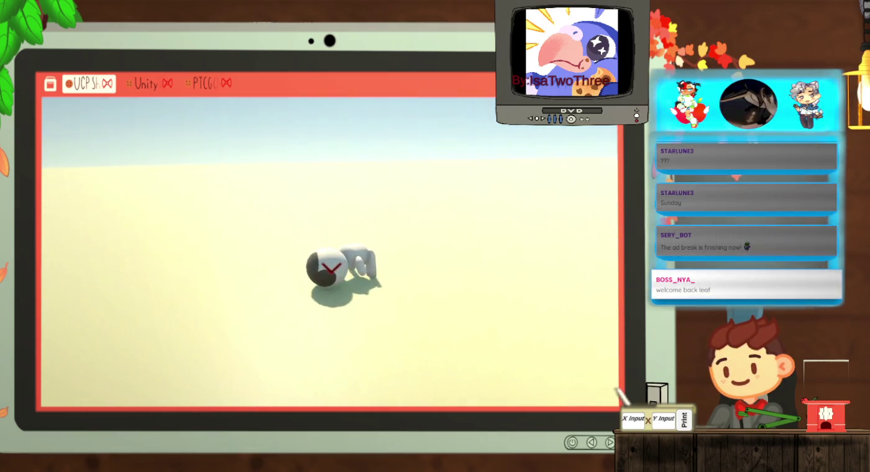